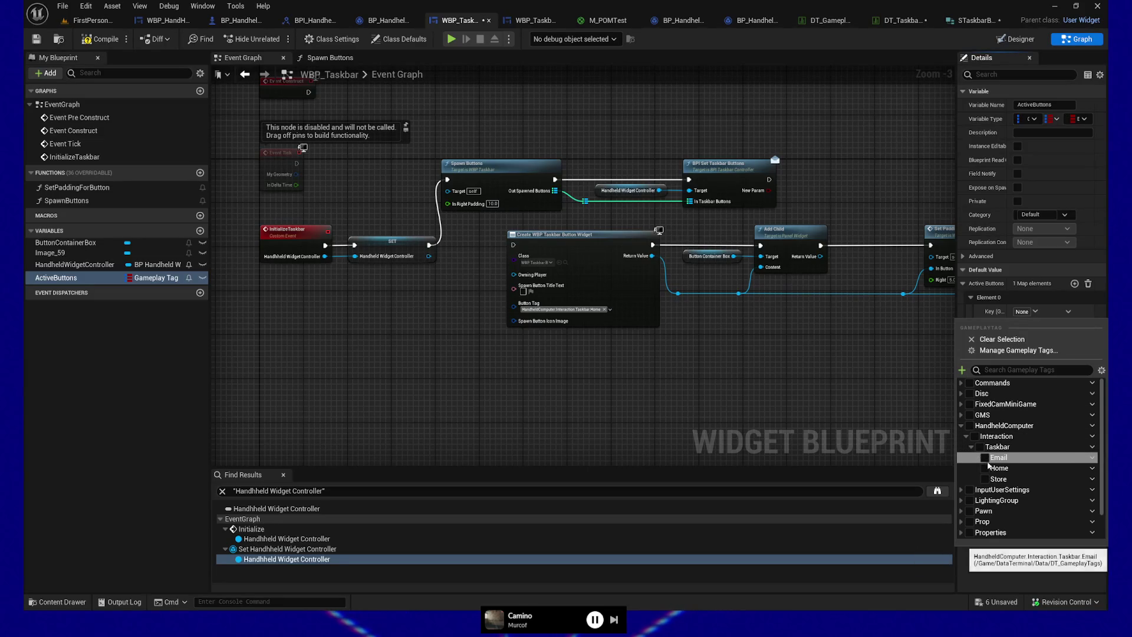
# Step: Give the first two ActiveButtons map elements taskbar tag keys, each valued true
pyautogui.click(985, 469)
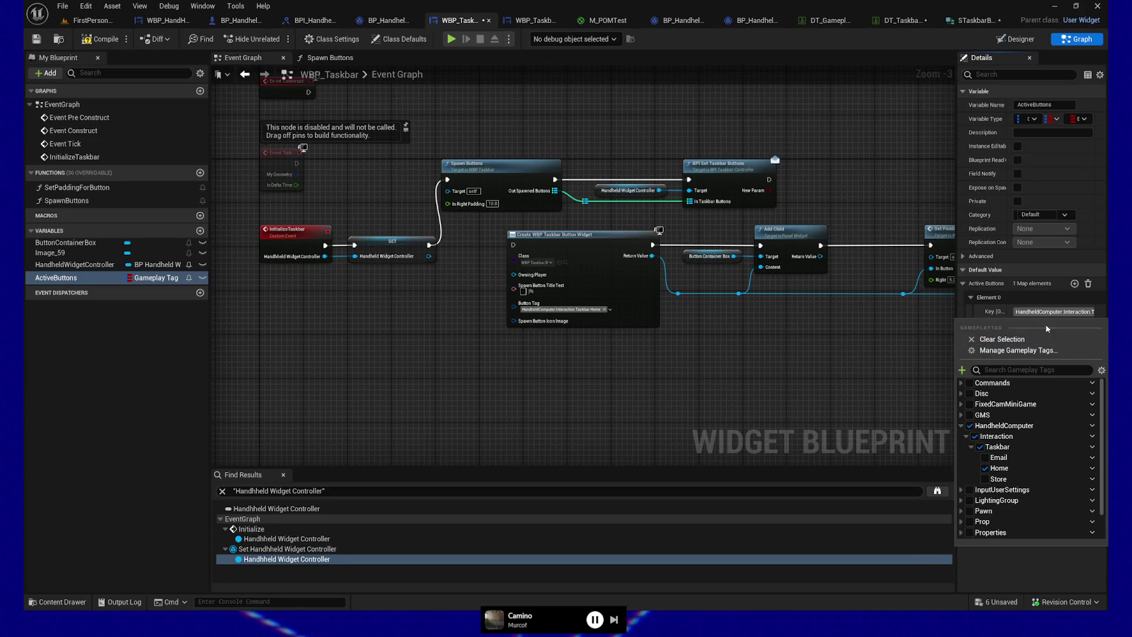
pyautogui.click(1070, 573)
pyautogui.click(1018, 327)
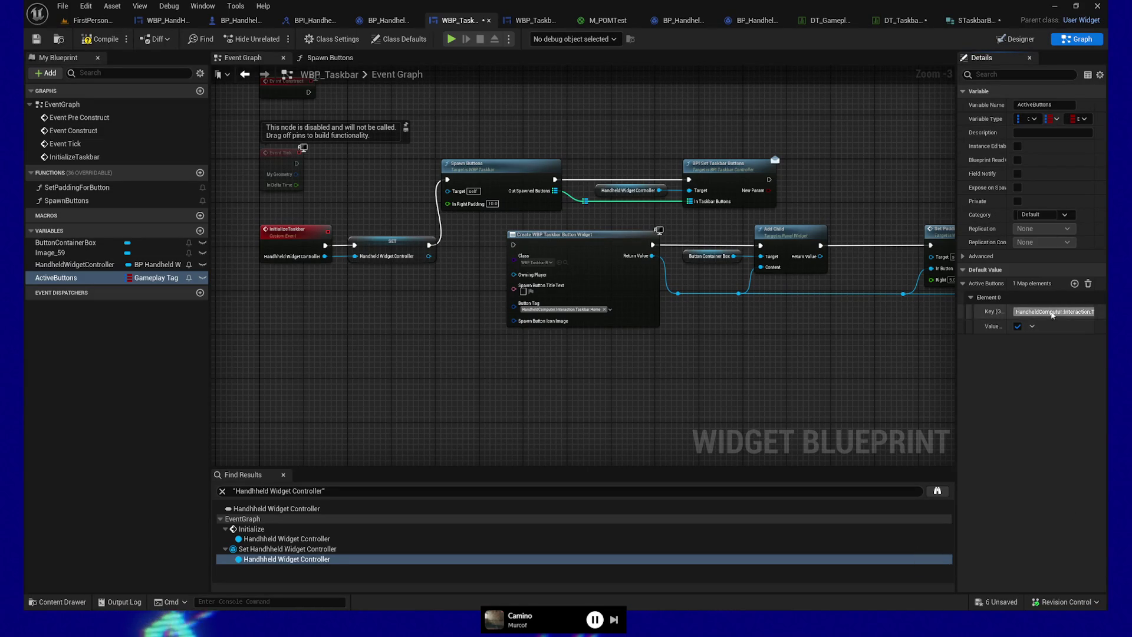
pyautogui.click(1075, 284)
pyautogui.click(1026, 355)
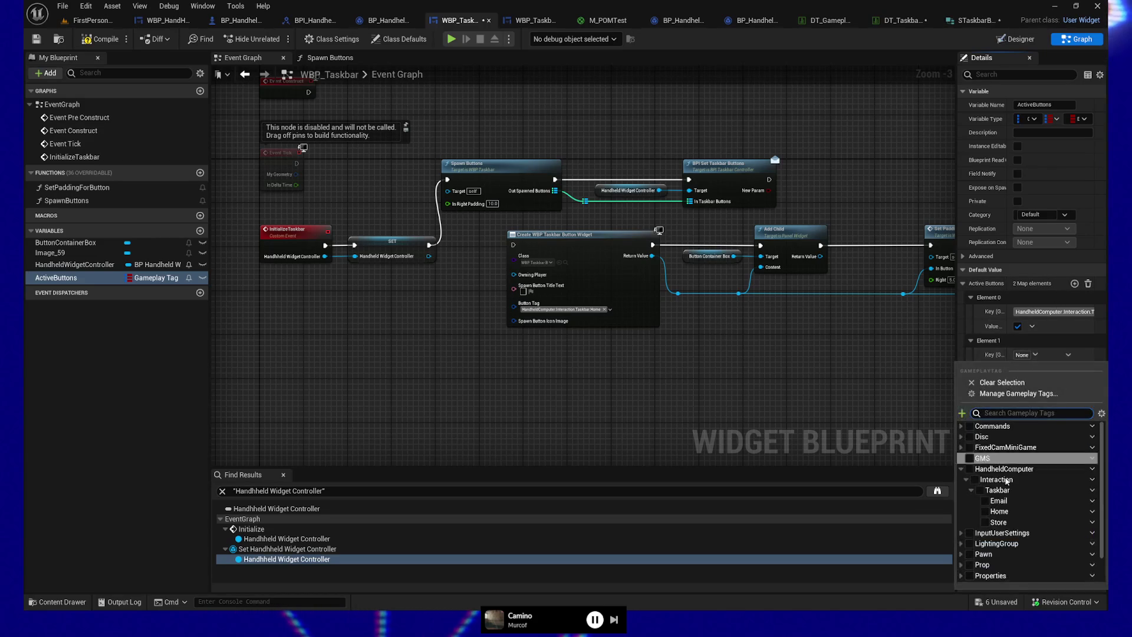
pyautogui.click(985, 522)
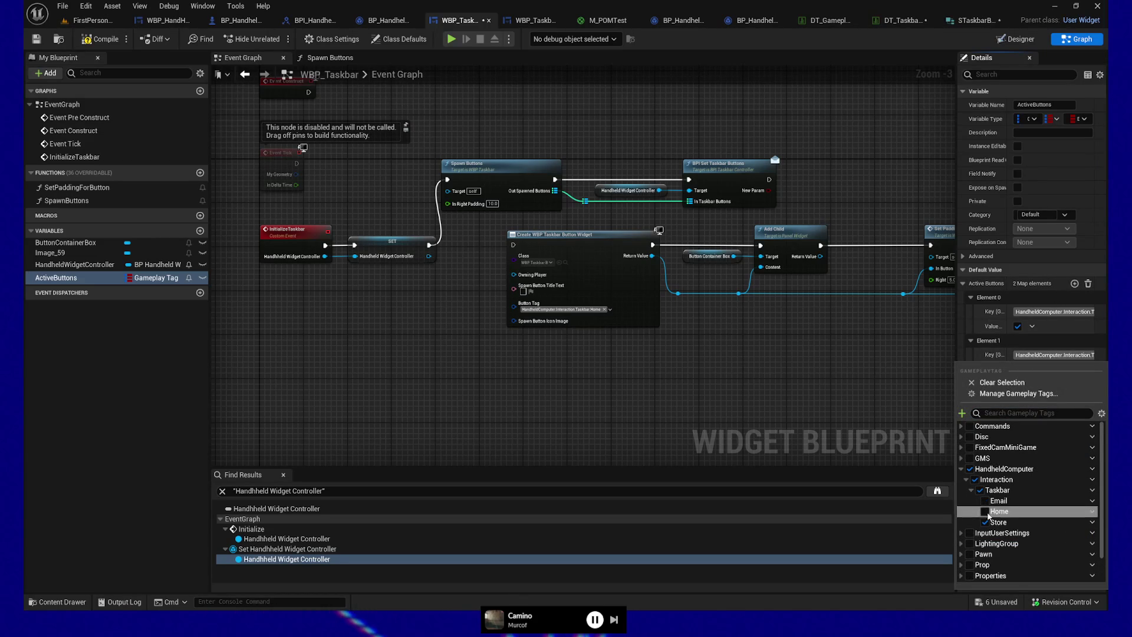
pyautogui.press('Escape')
pyautogui.click(1018, 370)
# Step: Add a third taskbar-tag element valued true and compile the taskbar widget blueprint
pyautogui.click(1075, 284)
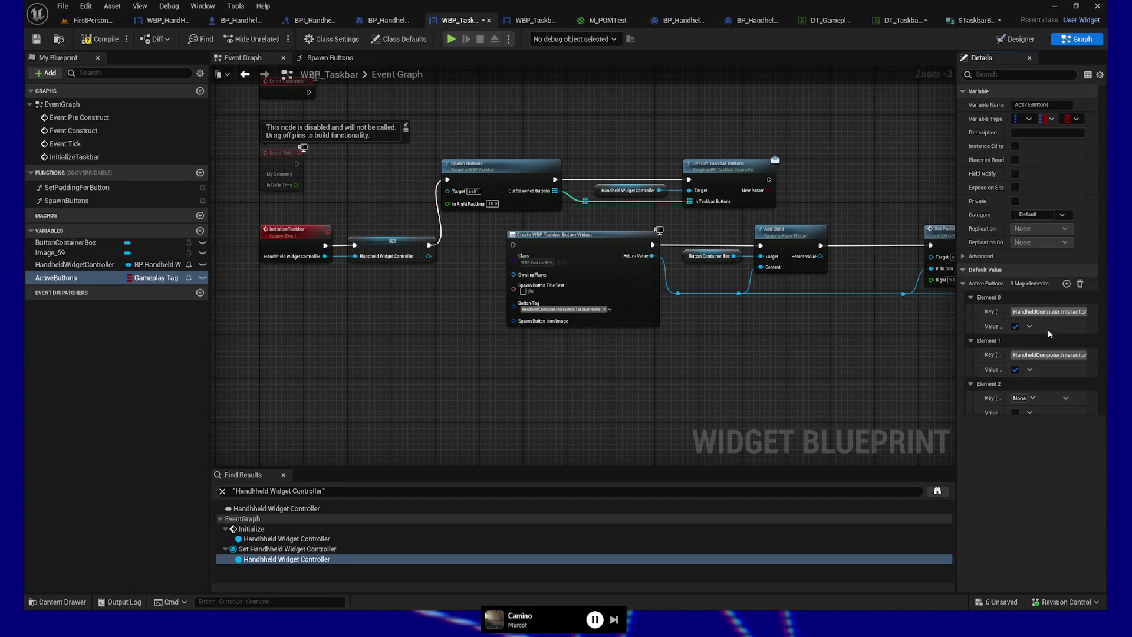
pyautogui.click(1023, 398)
pyautogui.click(992, 315)
pyautogui.press('Escape')
pyautogui.click(1017, 413)
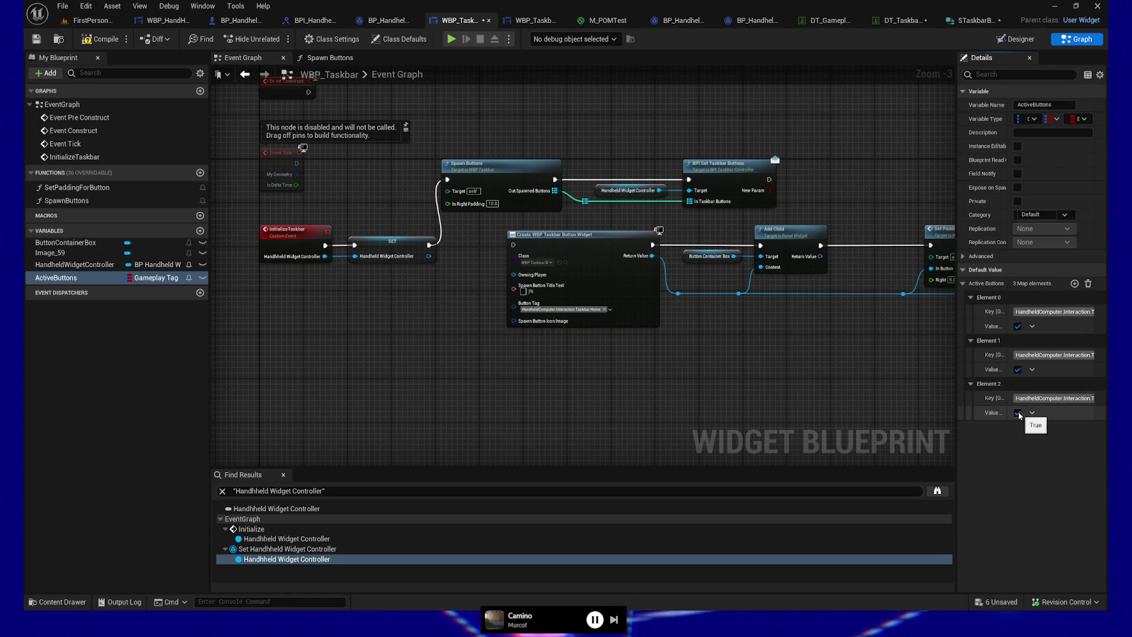
pyautogui.click(100, 39)
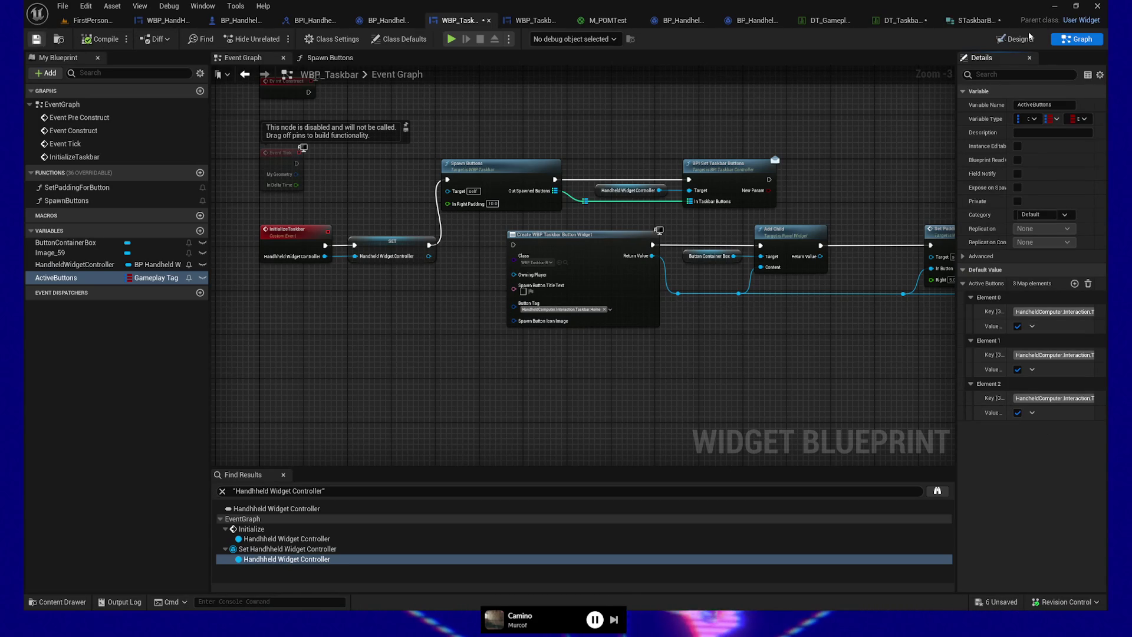
pyautogui.click(896, 20)
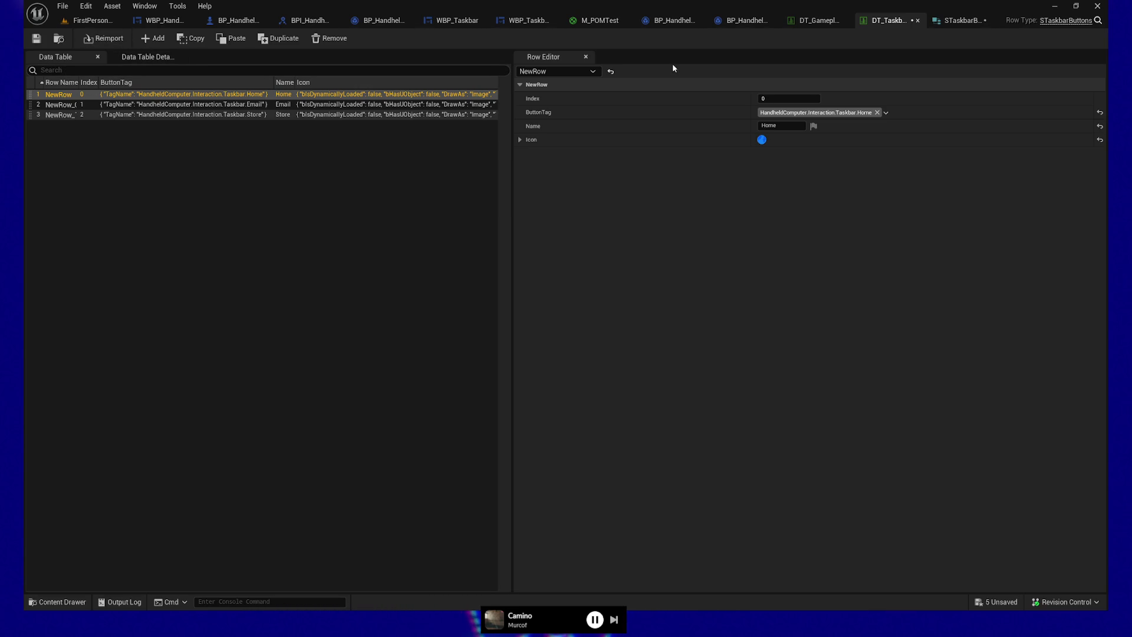
# Step: Duplicate the Store row in DT_TaskbarButtons as a fourth row with index 3
pyautogui.click(178, 115)
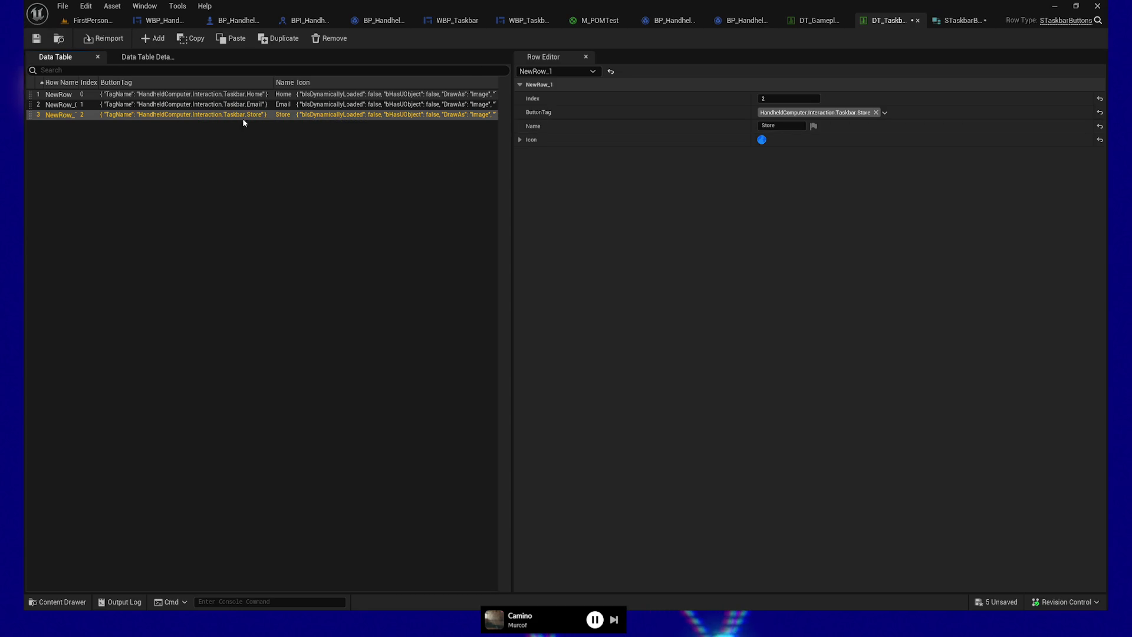
pyautogui.click(277, 38)
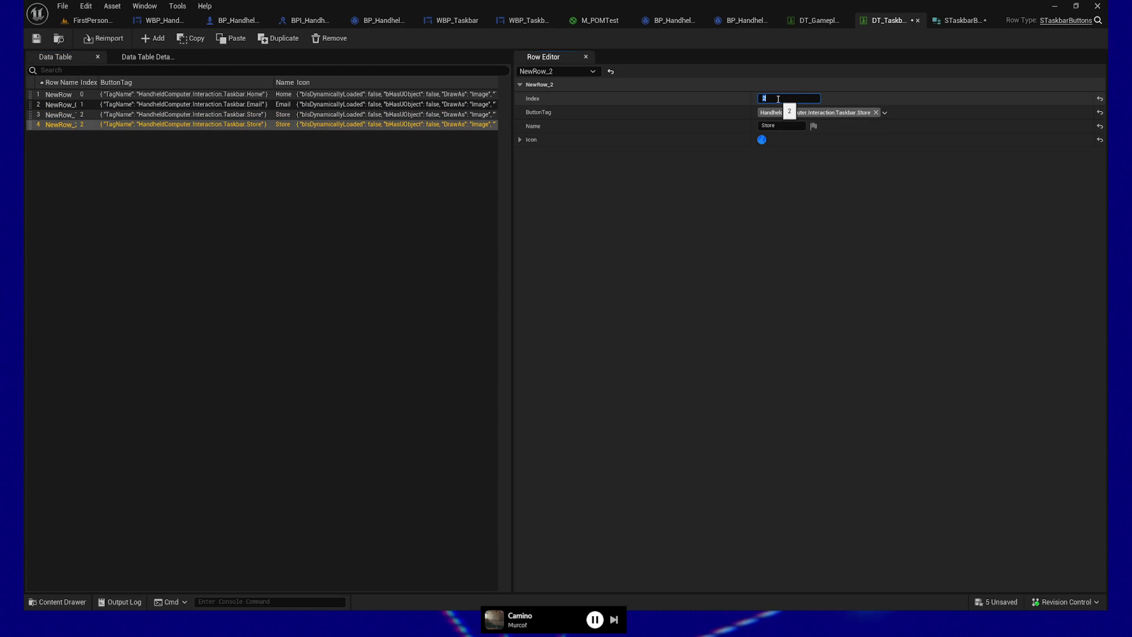
pyautogui.click(885, 113)
pyautogui.click(648, 275)
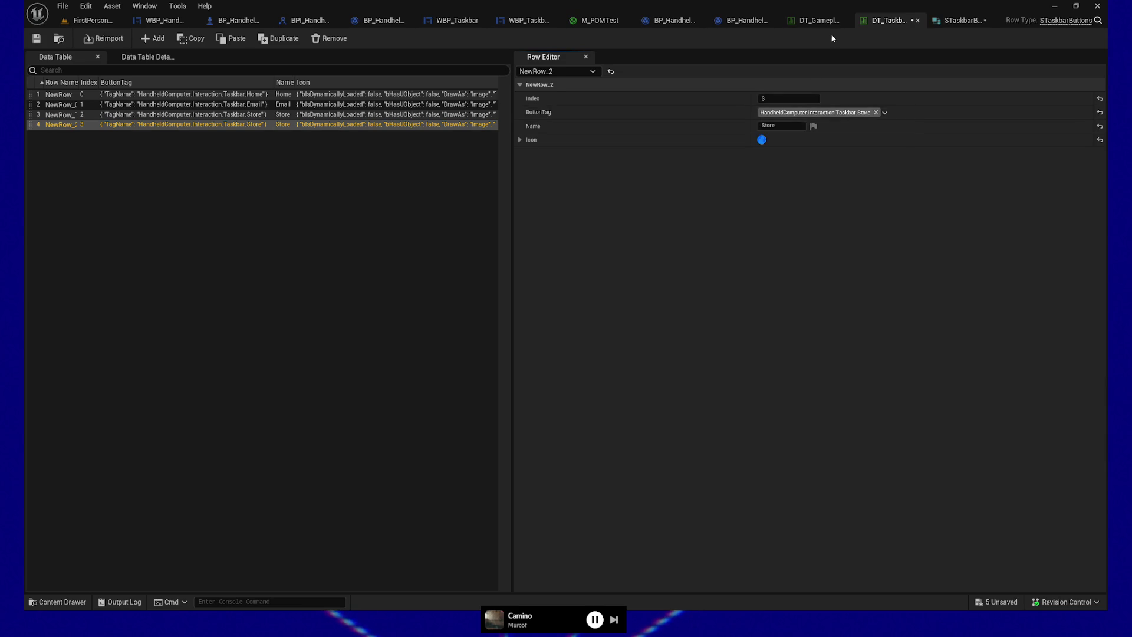
pyautogui.click(832, 20)
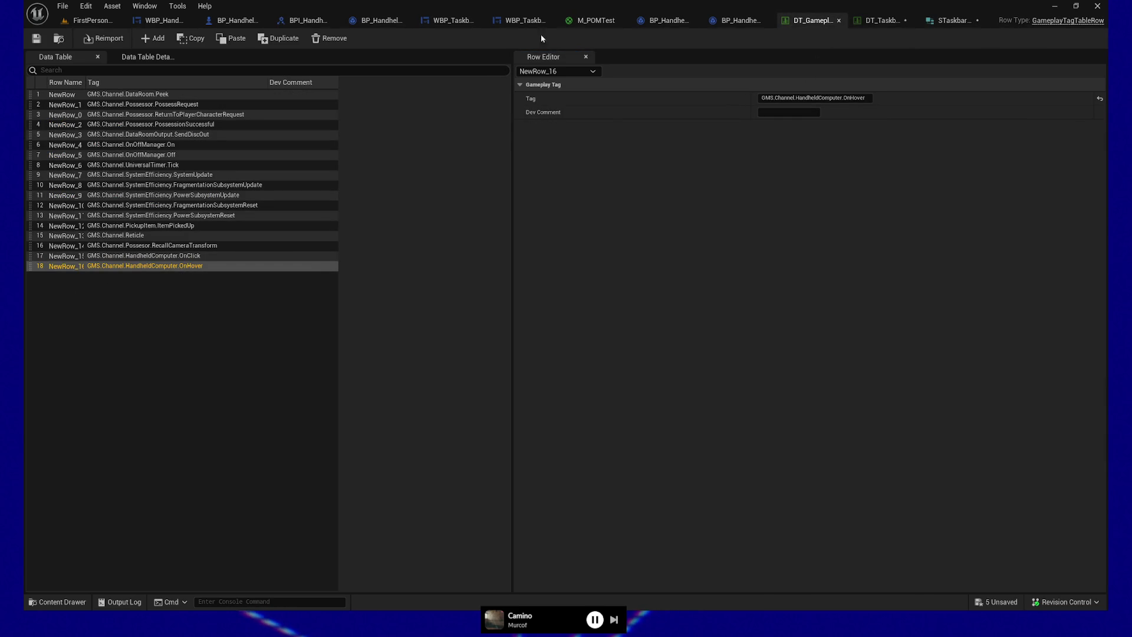
# Step: Close DT_GameplayTagsMessaging and open DT_GameplayTags from the DataTerminal/Data folder
pyautogui.click(841, 21)
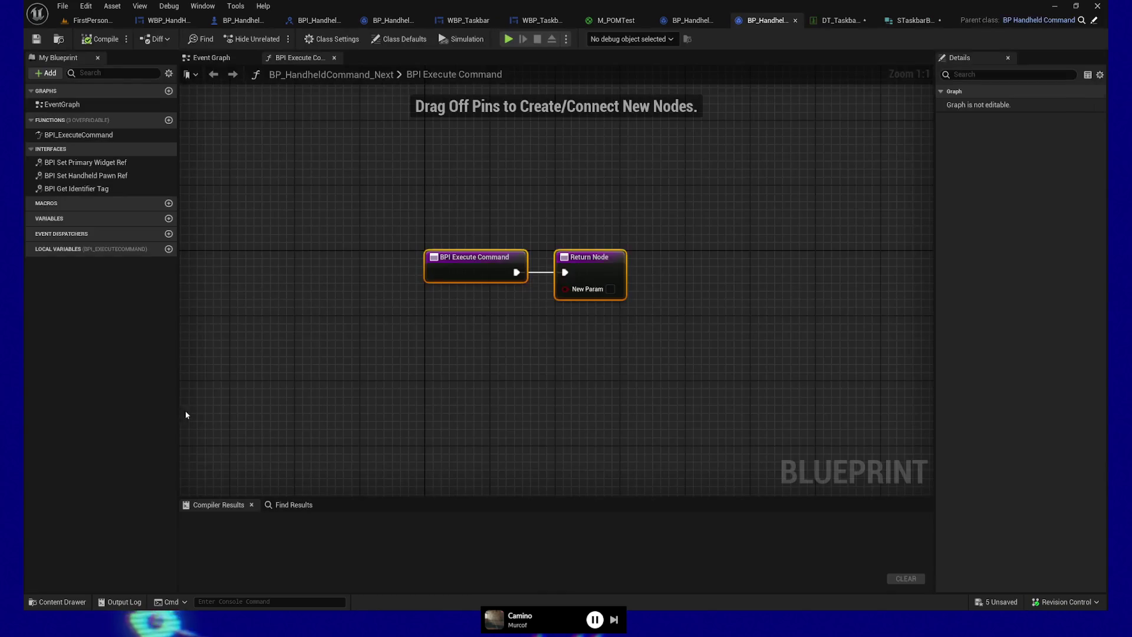
pyautogui.click(59, 603)
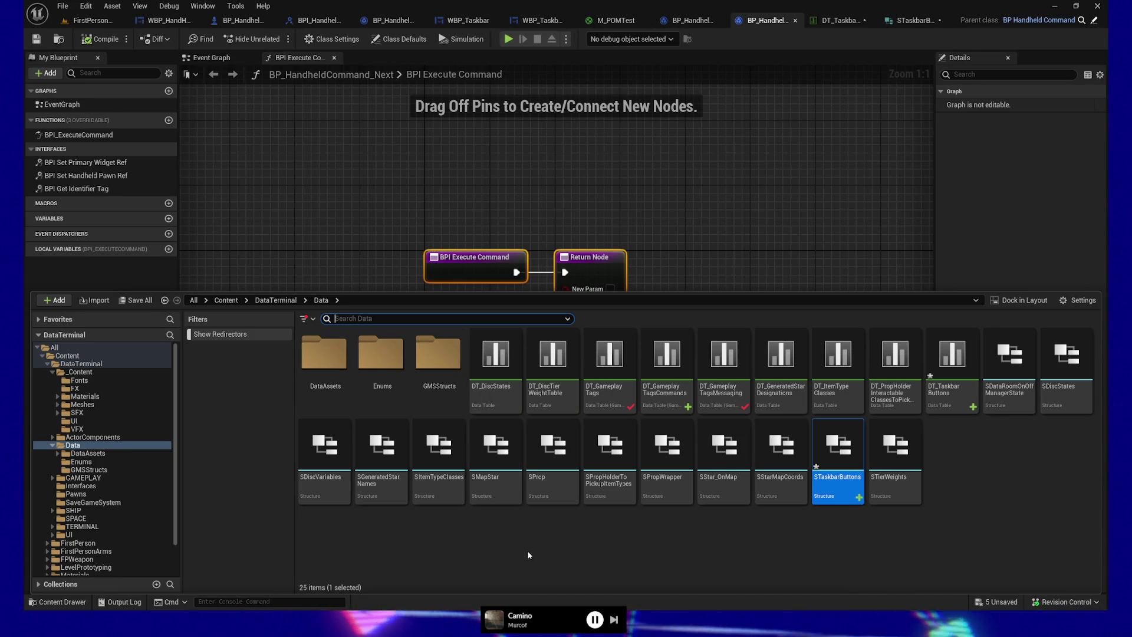
pyautogui.doubleClick(610, 360)
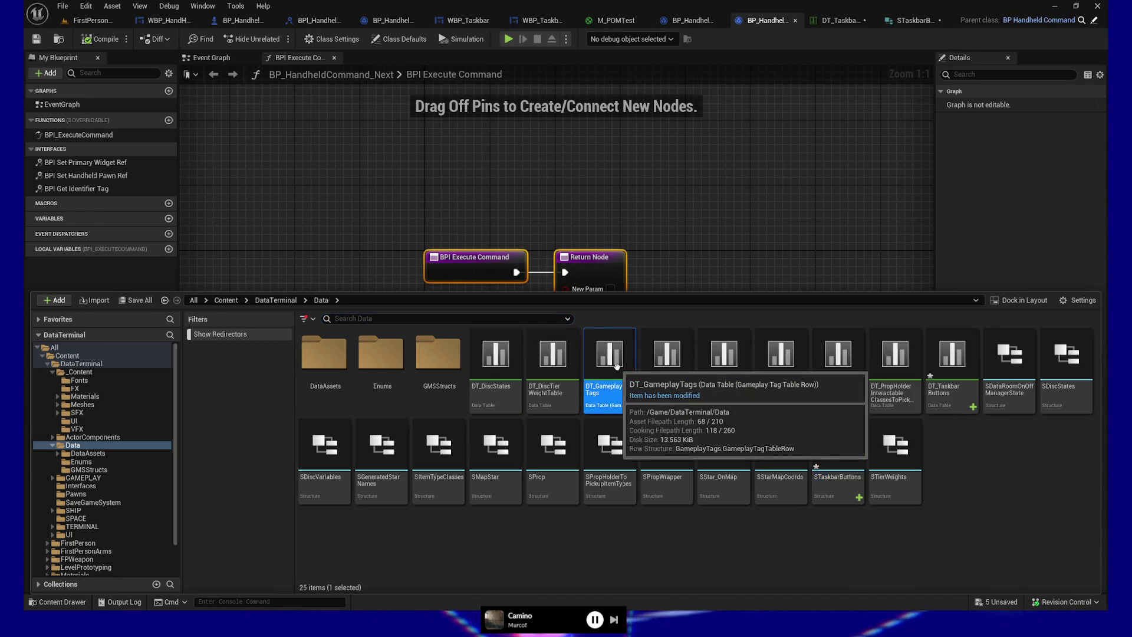
# Step: Scroll to the table's end and duplicate the HandheldComputer.Interaction.Taskbar.Home row
pyautogui.scroll(-10, 198, 288)
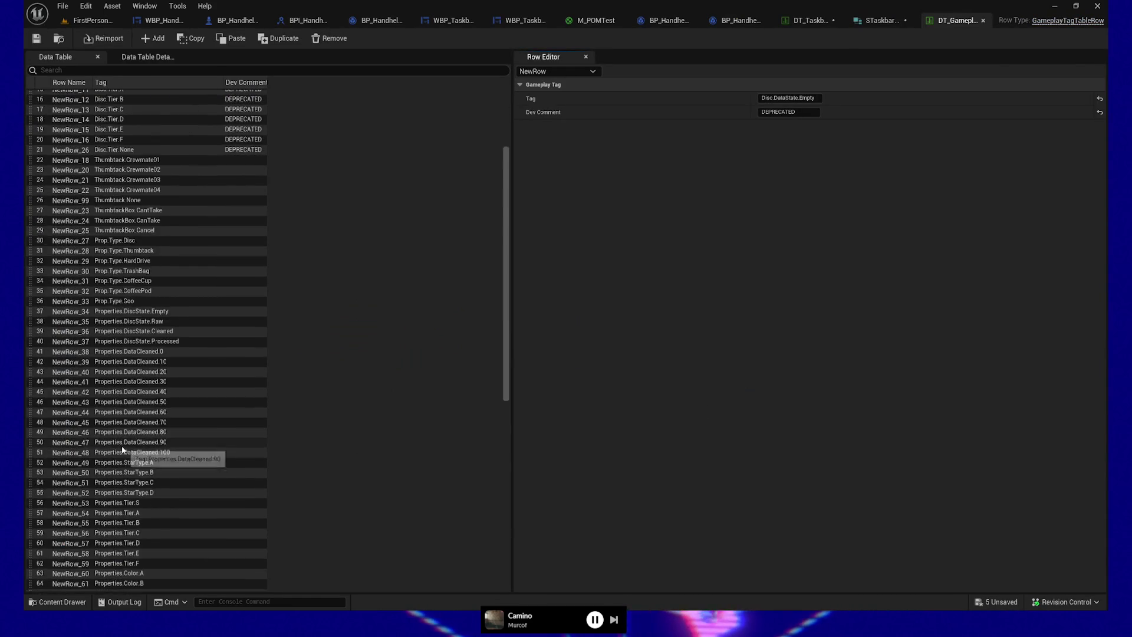
pyautogui.scroll(-6, 192, 479)
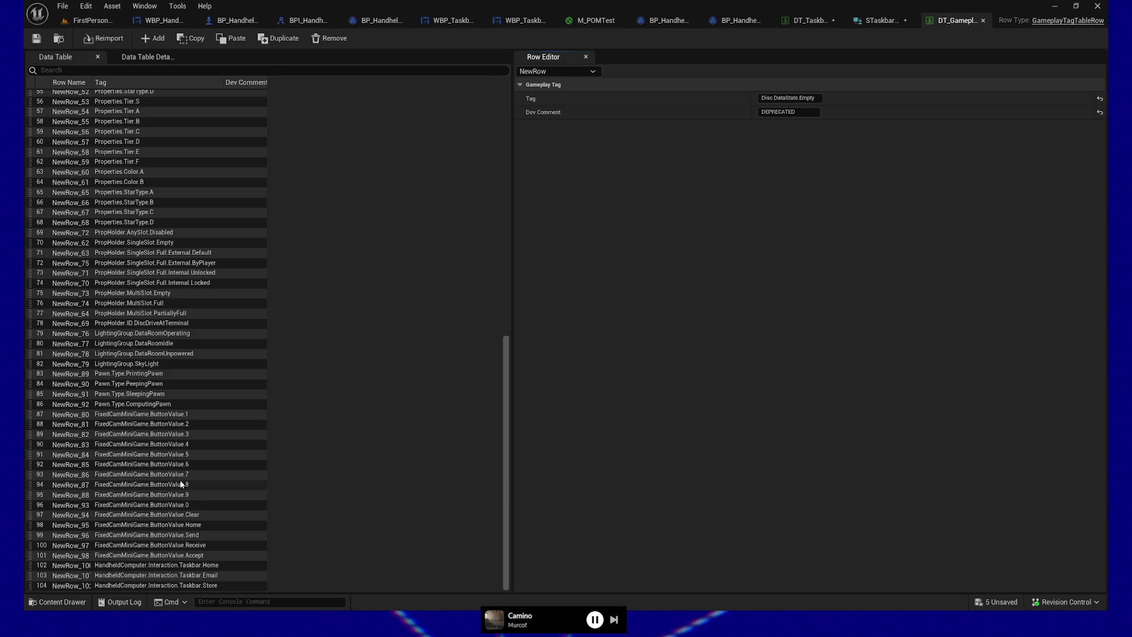
pyautogui.click(232, 566)
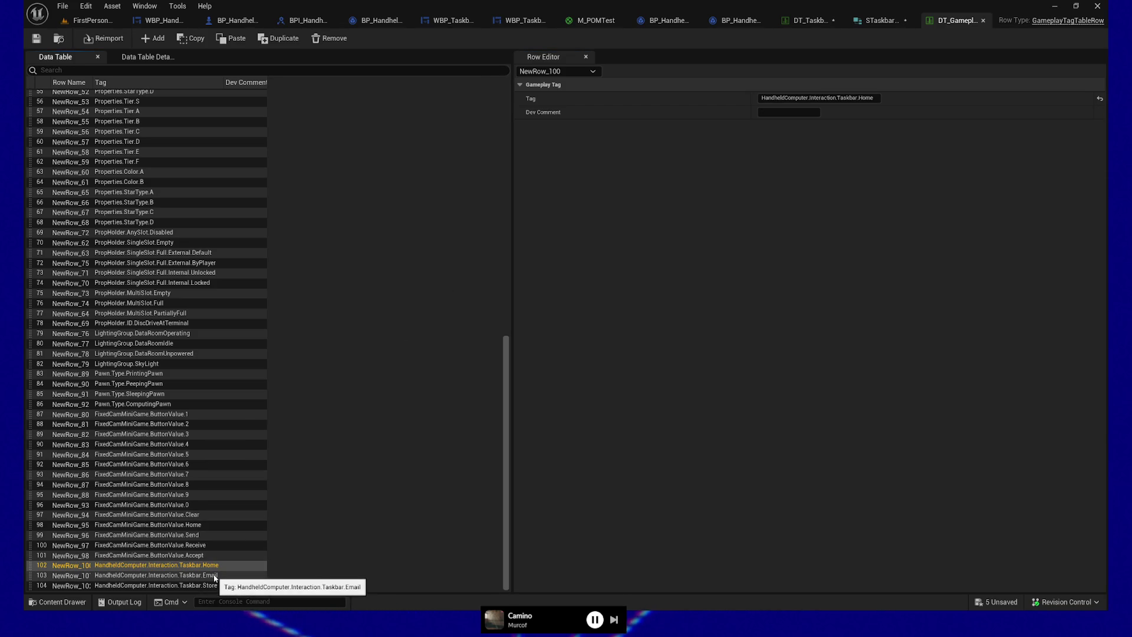
pyautogui.click(278, 38)
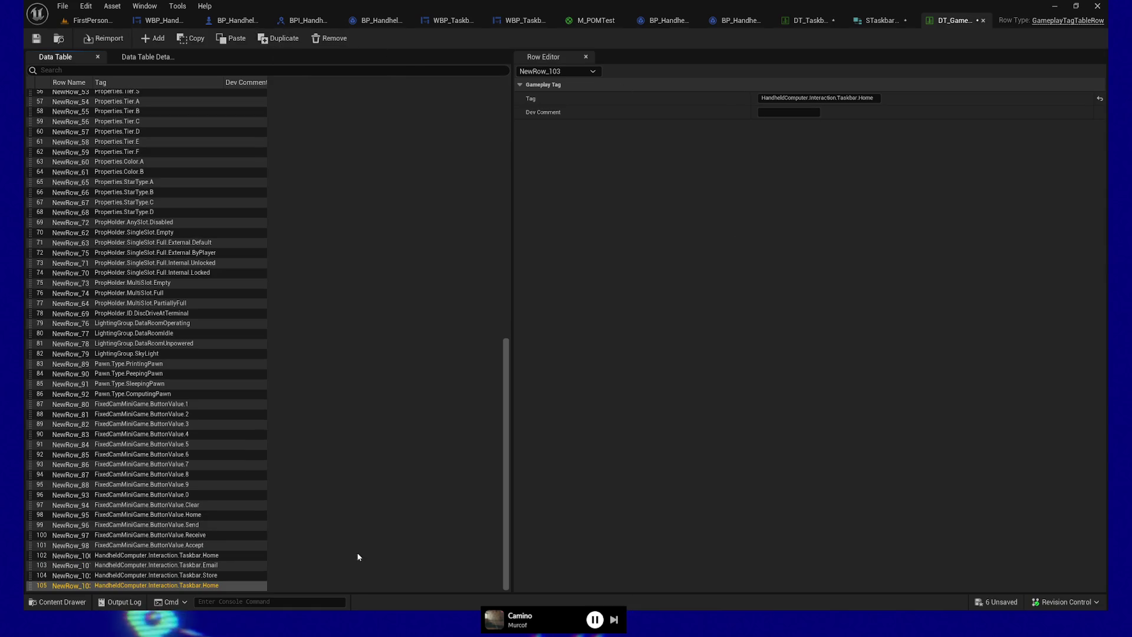
# Step: Rename the copied row's tag to HandheldComputer.Interaction.Taskbar.Ship
pyautogui.click(855, 98)
pyautogui.press('End')
pyautogui.press('BackSpace')
pyautogui.press('BackSpace')
pyautogui.press('BackSpace')
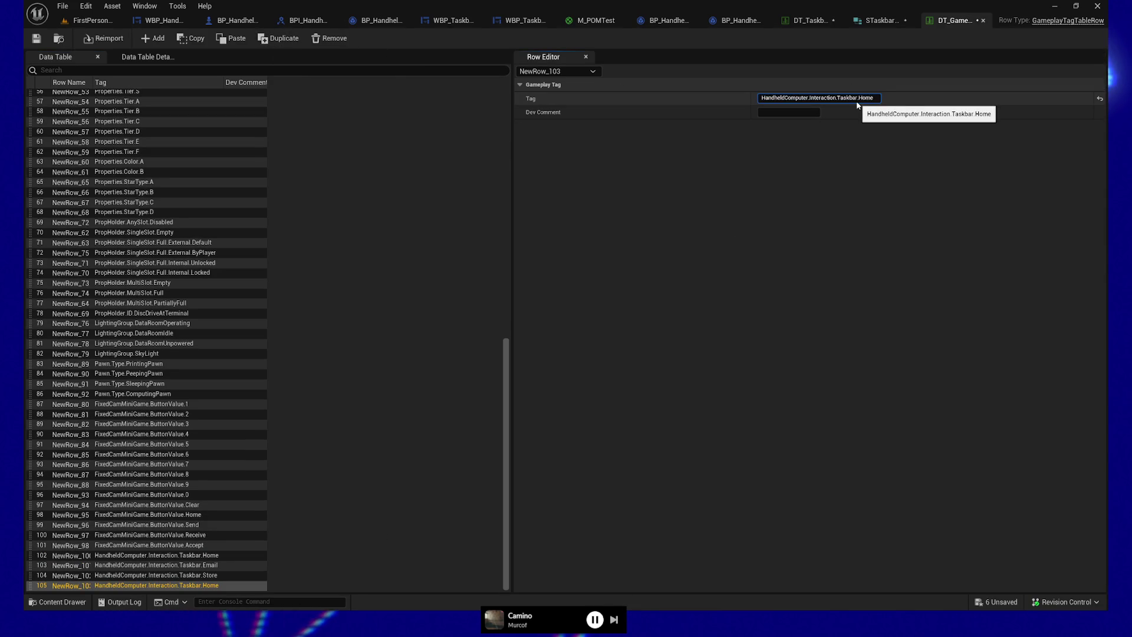
pyautogui.write('Ship')
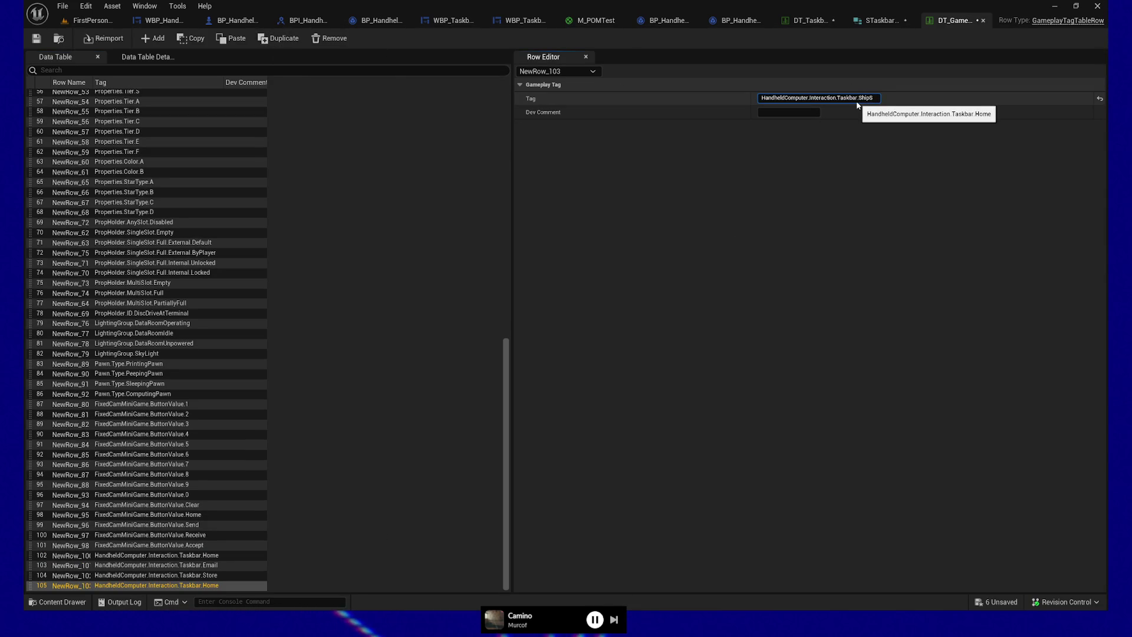
pyautogui.click(748, 402)
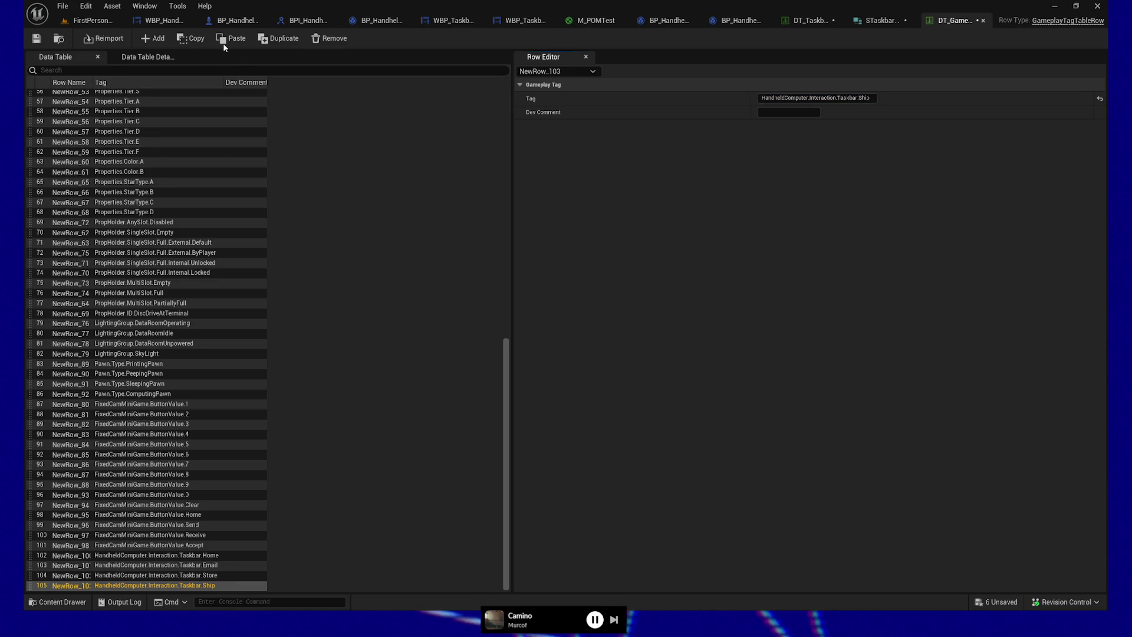
# Step: Duplicate the Ship row and retag the copy HandheldComputer.Interaction.Taskbar.Stats
pyautogui.click(278, 38)
pyautogui.click(862, 97)
pyautogui.press('BackSpace')
pyautogui.press('BackSpace')
pyautogui.press('BackSpace')
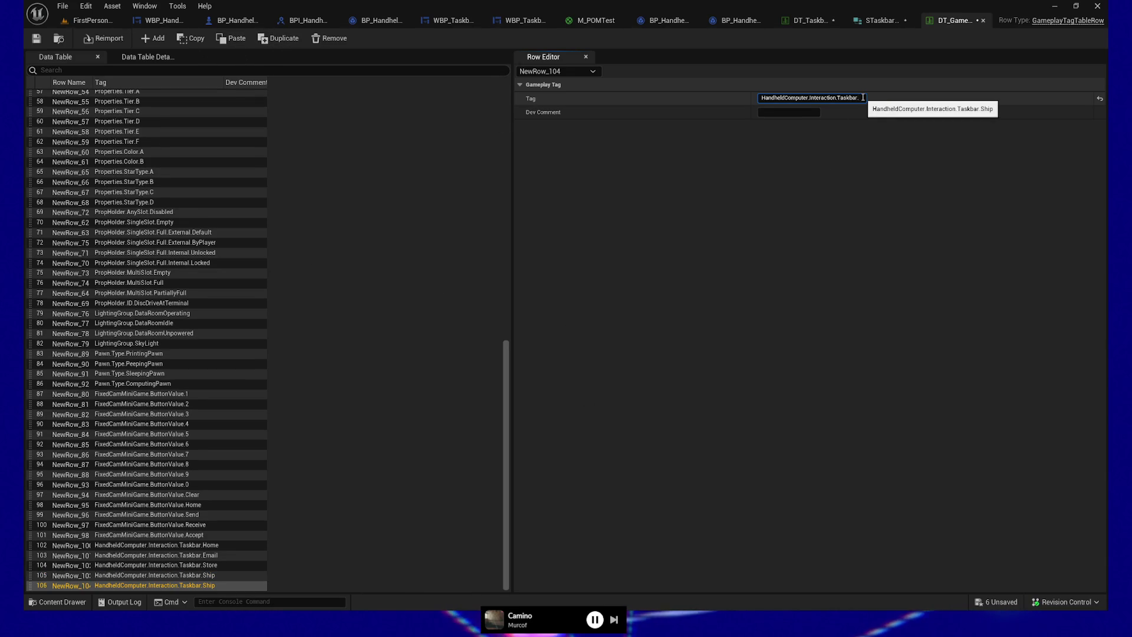
pyautogui.write('Fil')
pyautogui.write('IG')
pyautogui.press('Return')
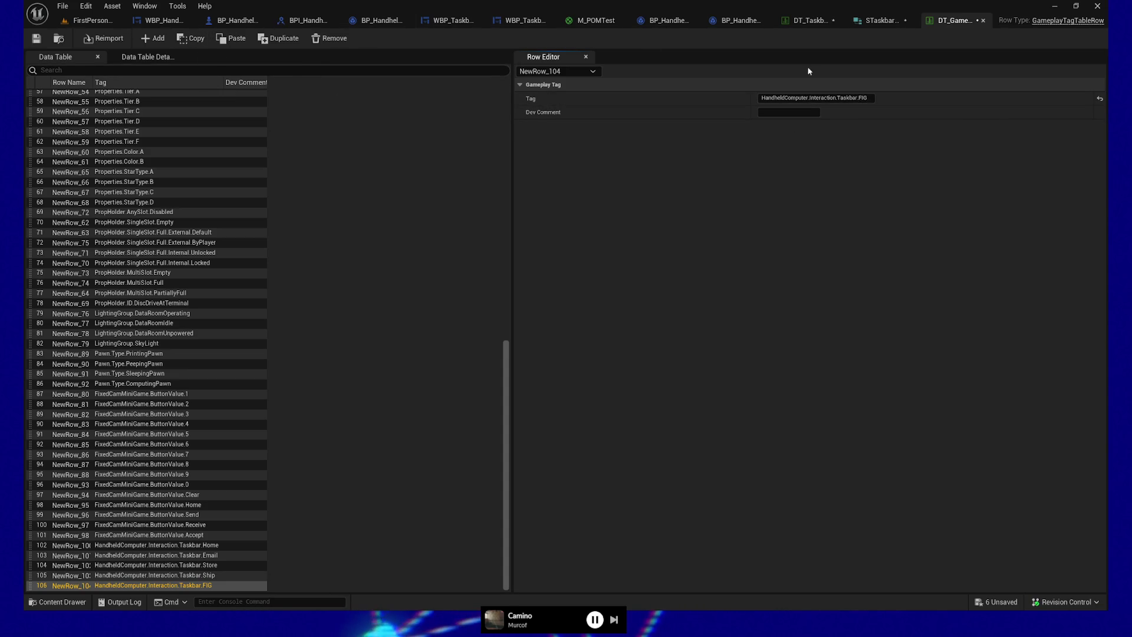
pyautogui.press('BackSpace')
pyautogui.press('BackSpace')
pyautogui.press('BackSpace')
pyautogui.write('Pro')
pyautogui.press('BackSpace')
pyautogui.press('BackSpace')
pyautogui.write('Stats')
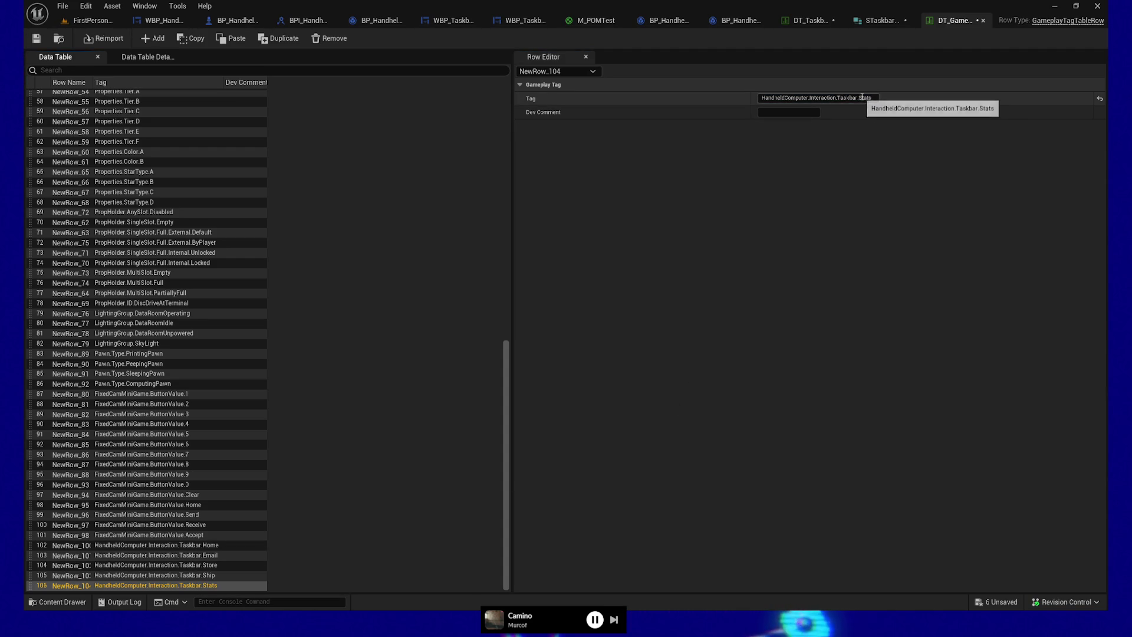
pyautogui.press('Return')
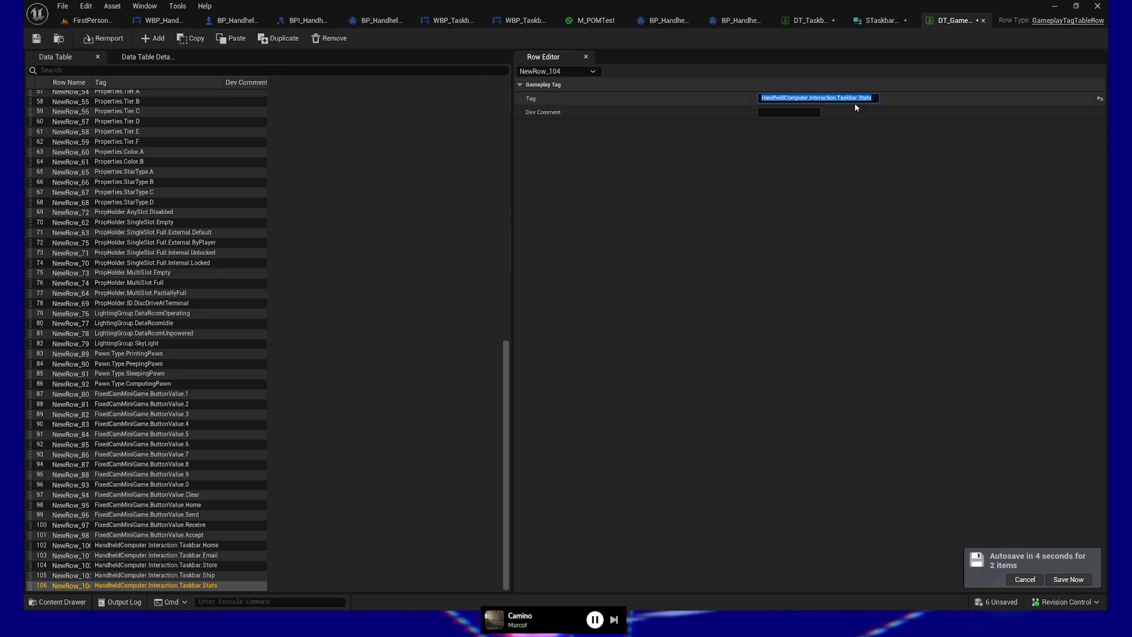
pyautogui.click(216, 587)
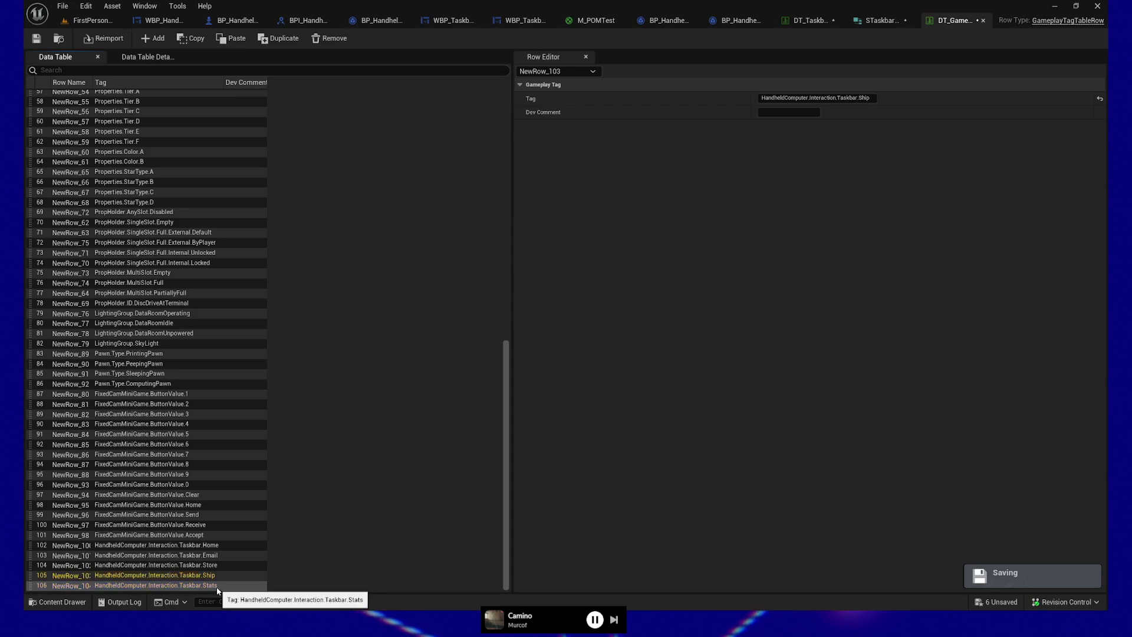
# Step: Duplicate the Stats row as HandheldComputer.Interaction.Taskbar.Secret and save DT_GameplayTags
pyautogui.click(278, 39)
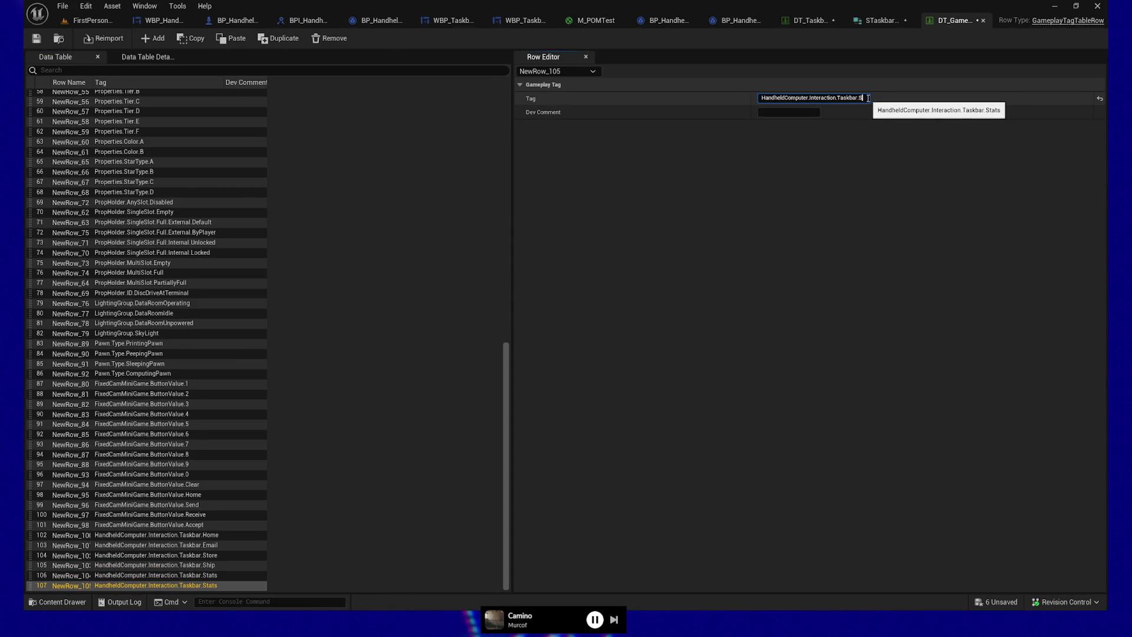
pyautogui.click(868, 98)
pyautogui.press('BackSpace')
pyautogui.press('BackSpace')
pyautogui.press('BackSpace')
pyautogui.write('Secret')
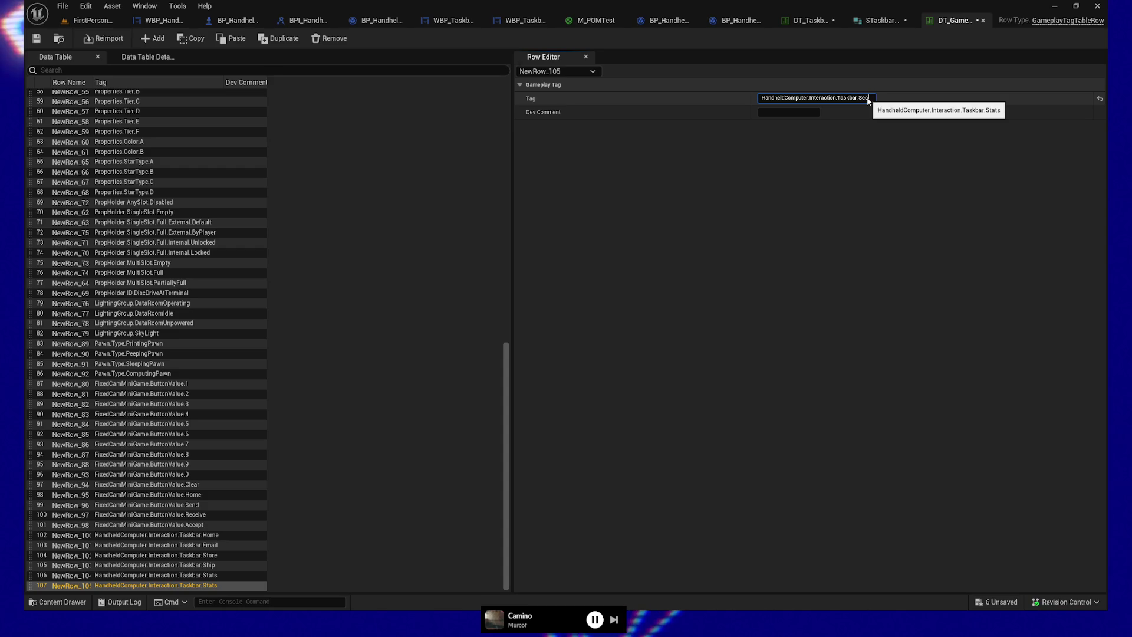
pyautogui.press('Return')
pyautogui.hotkey('ctrl', 's')
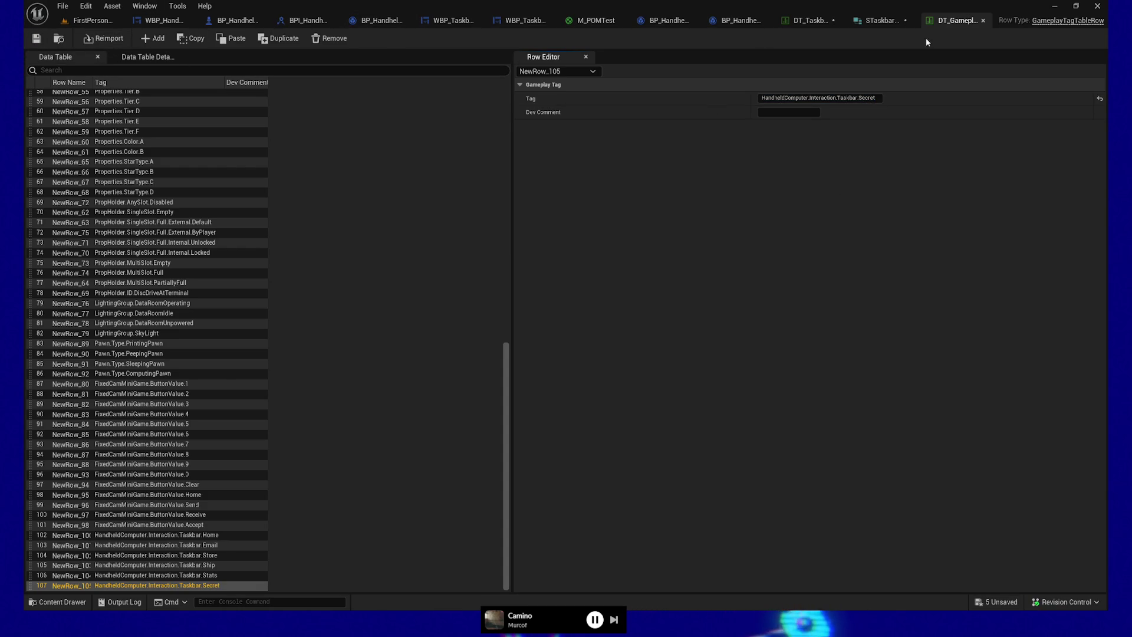
pyautogui.click(885, 22)
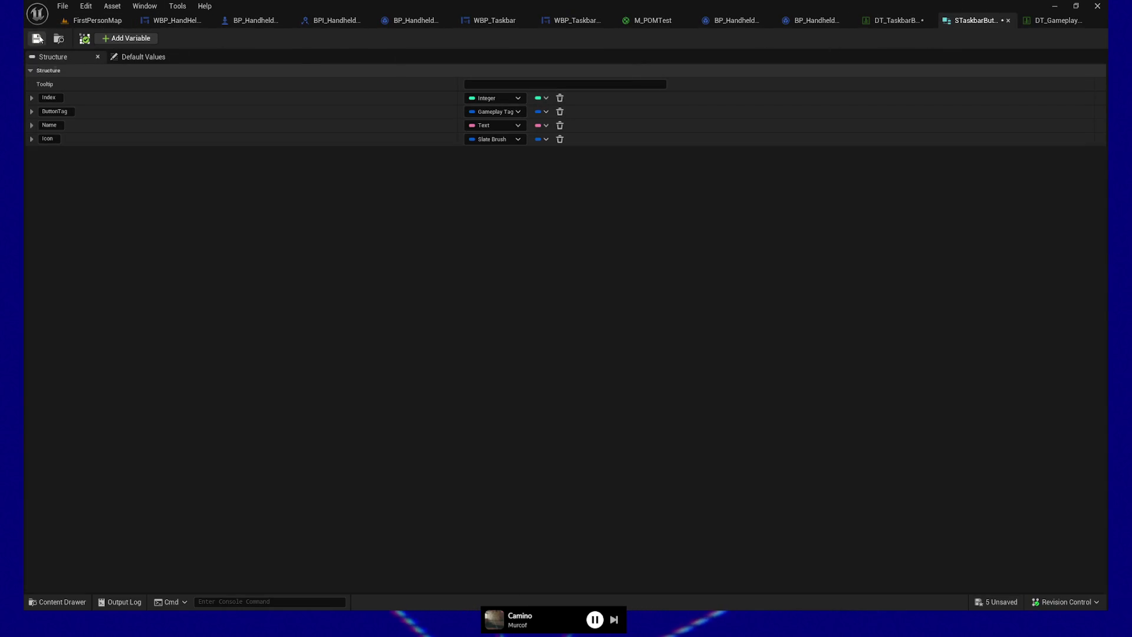
# Step: Set row 4's button tag to Ship, then duplicate it as an index 4 row tagged Stats
pyautogui.click(1009, 21)
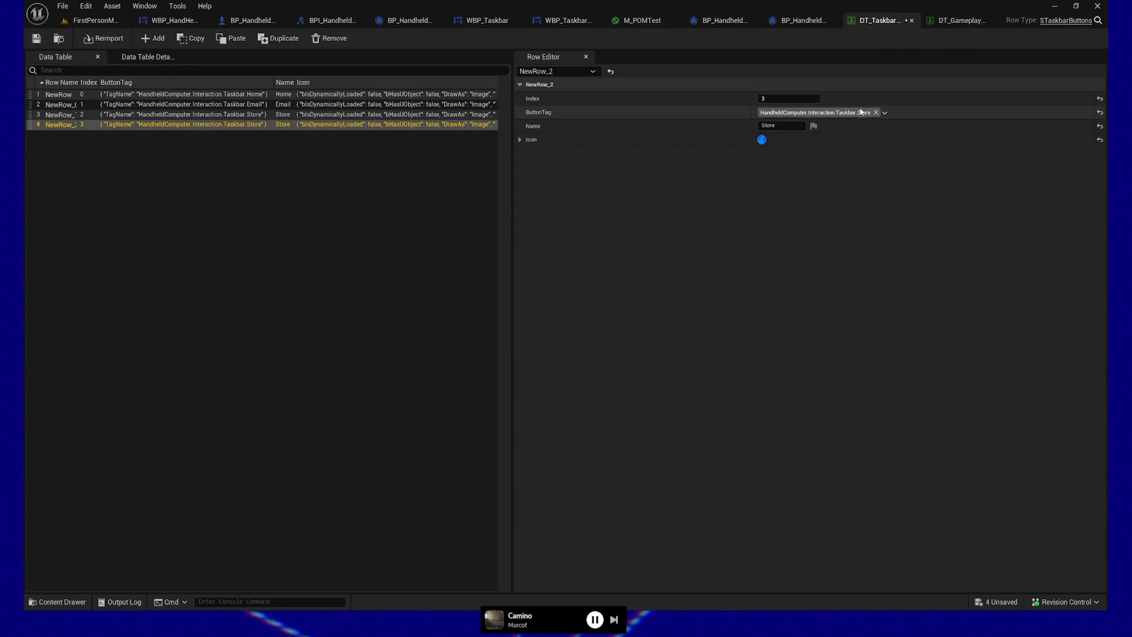
pyautogui.click(885, 113)
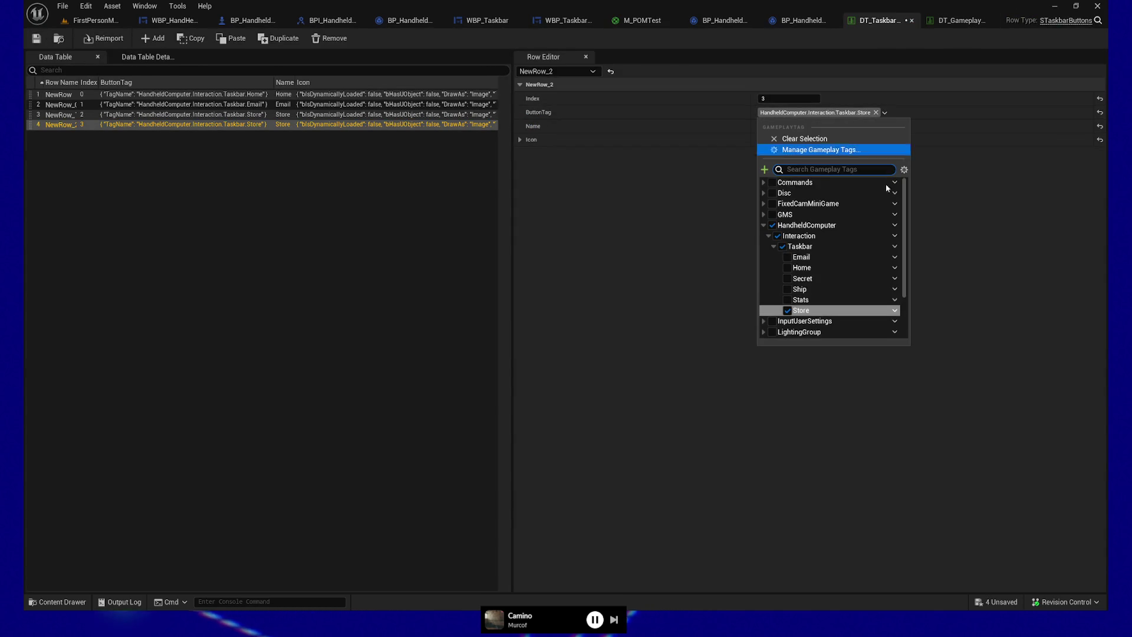
pyautogui.click(788, 291)
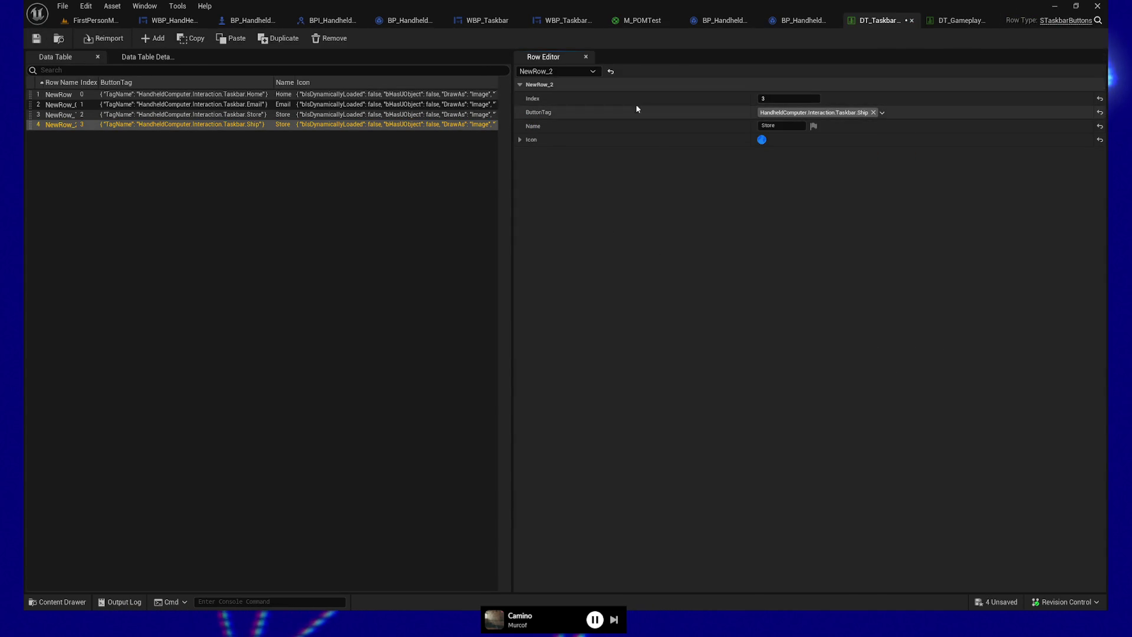
pyautogui.click(191, 38)
pyautogui.click(278, 38)
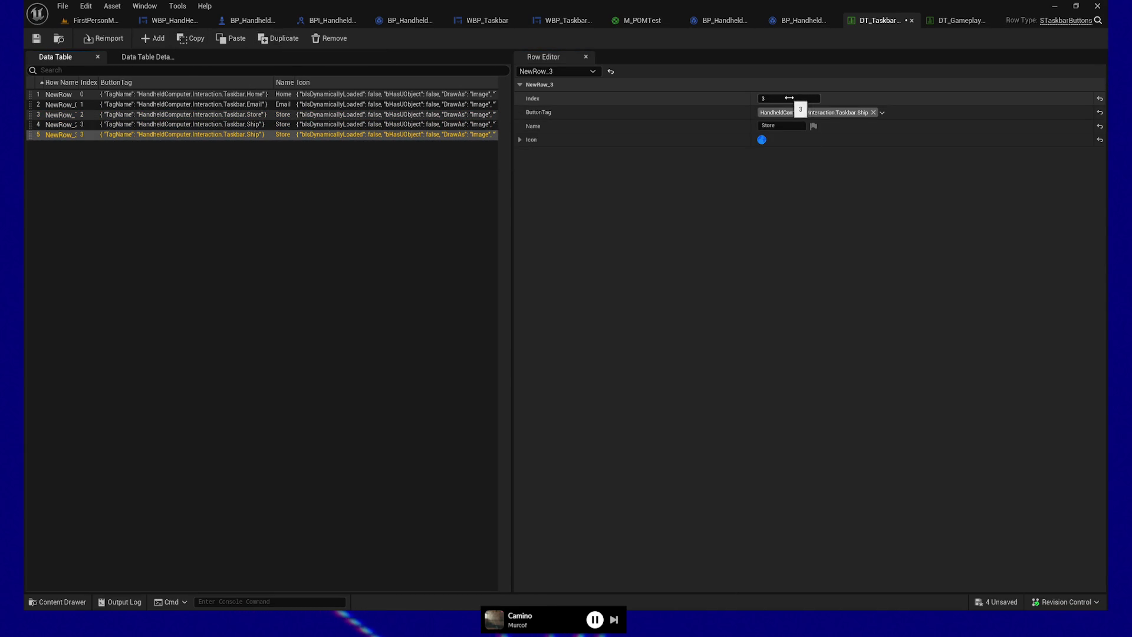
pyautogui.write('4')
pyautogui.press('Return')
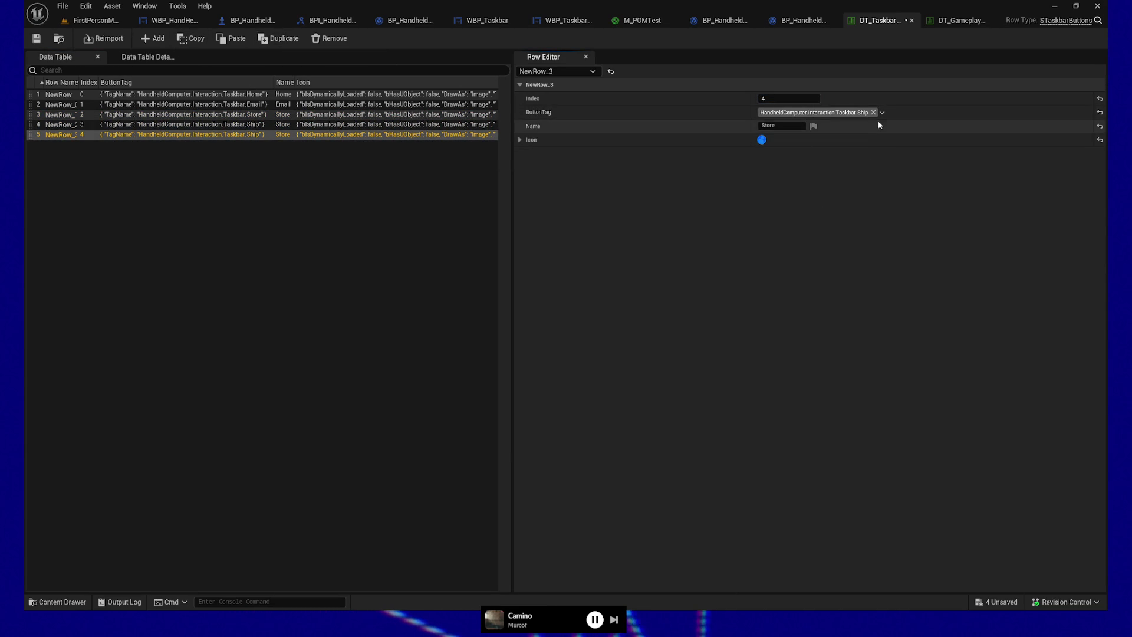
pyautogui.click(883, 112)
pyautogui.click(788, 300)
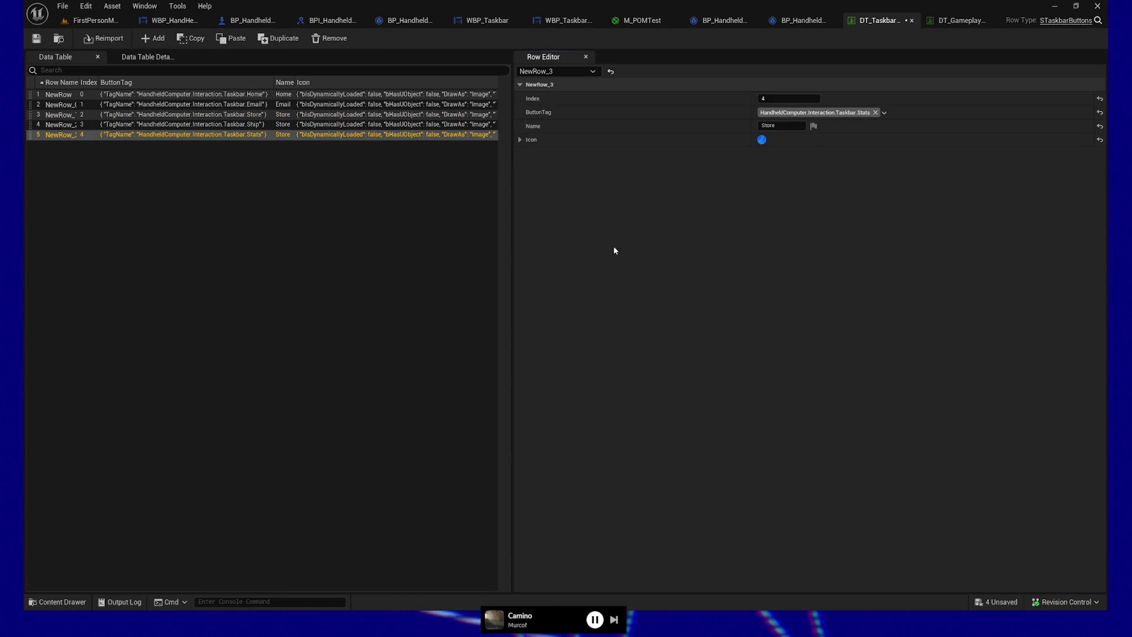
# Step: Add a sixth row with index 5, tag Secret, named Util
pyautogui.click(278, 38)
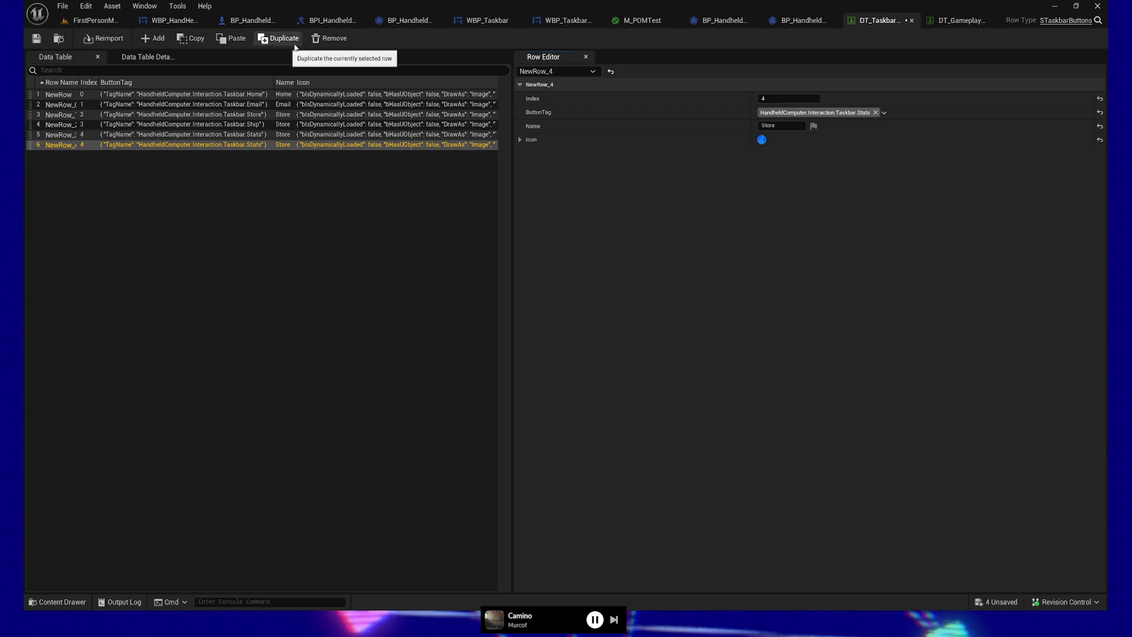
pyautogui.click(818, 97)
pyautogui.write('5')
pyautogui.press('Return')
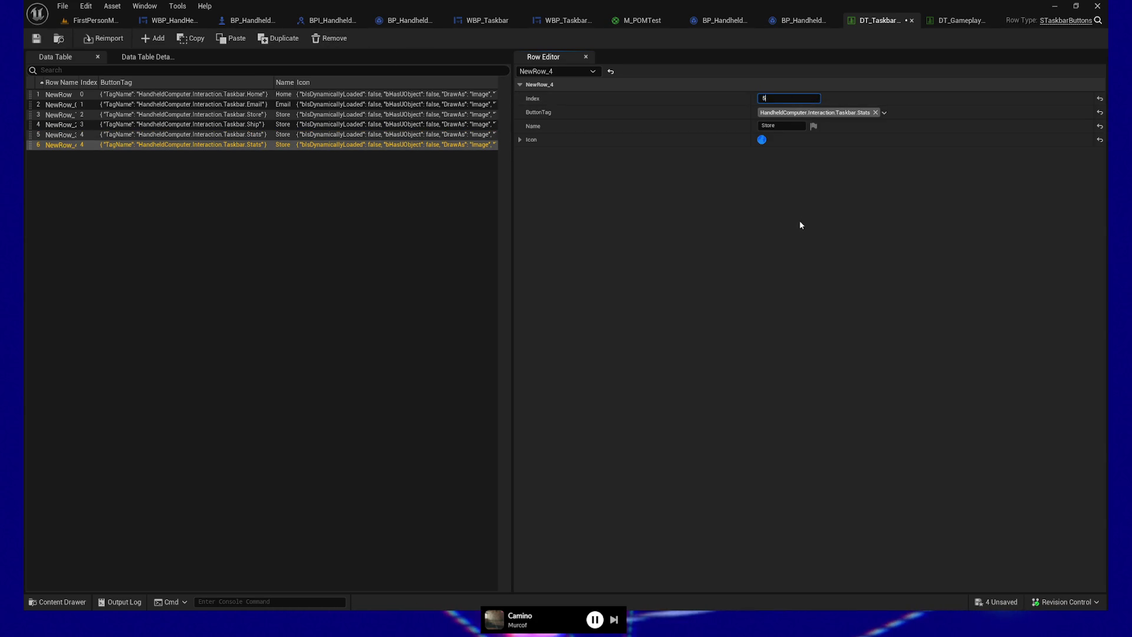
pyautogui.click(884, 112)
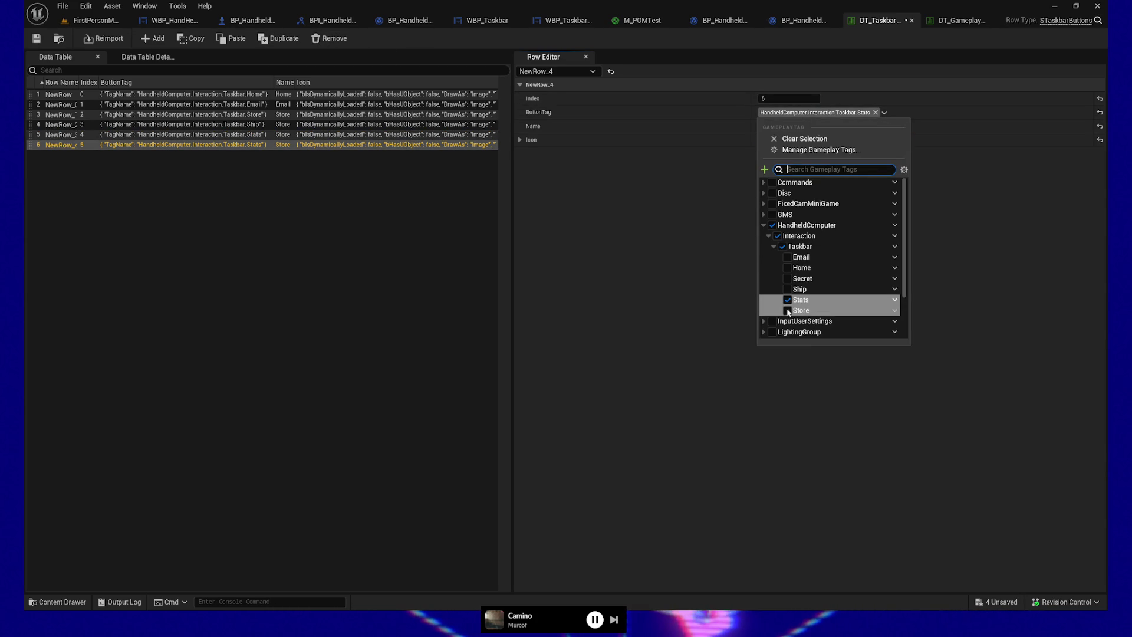
pyautogui.click(788, 278)
pyautogui.click(679, 260)
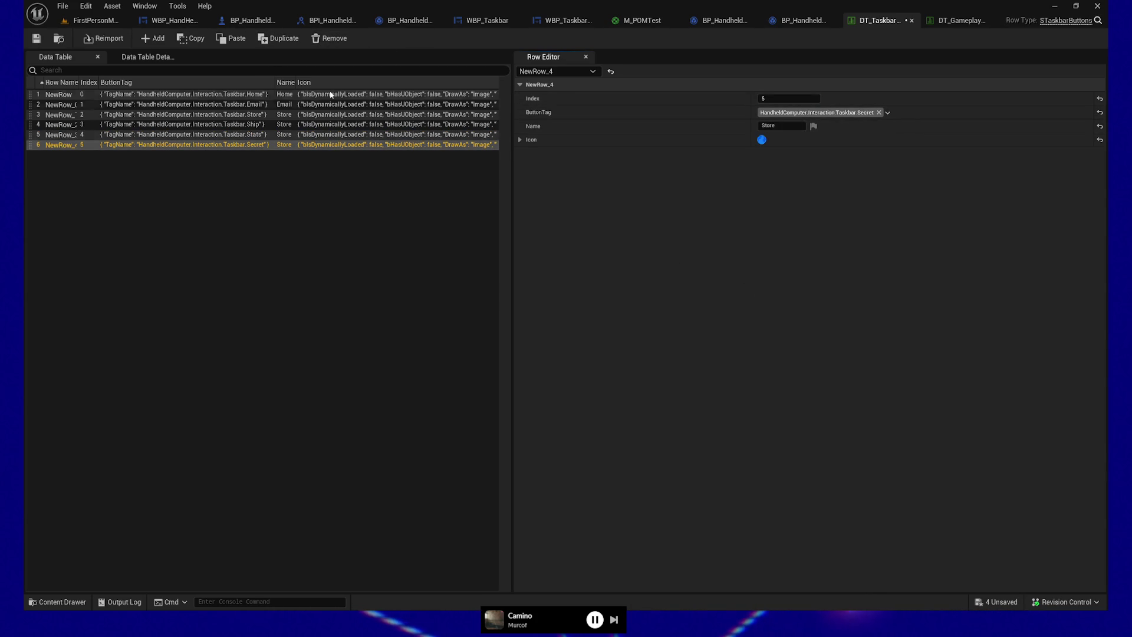
pyautogui.click(772, 125)
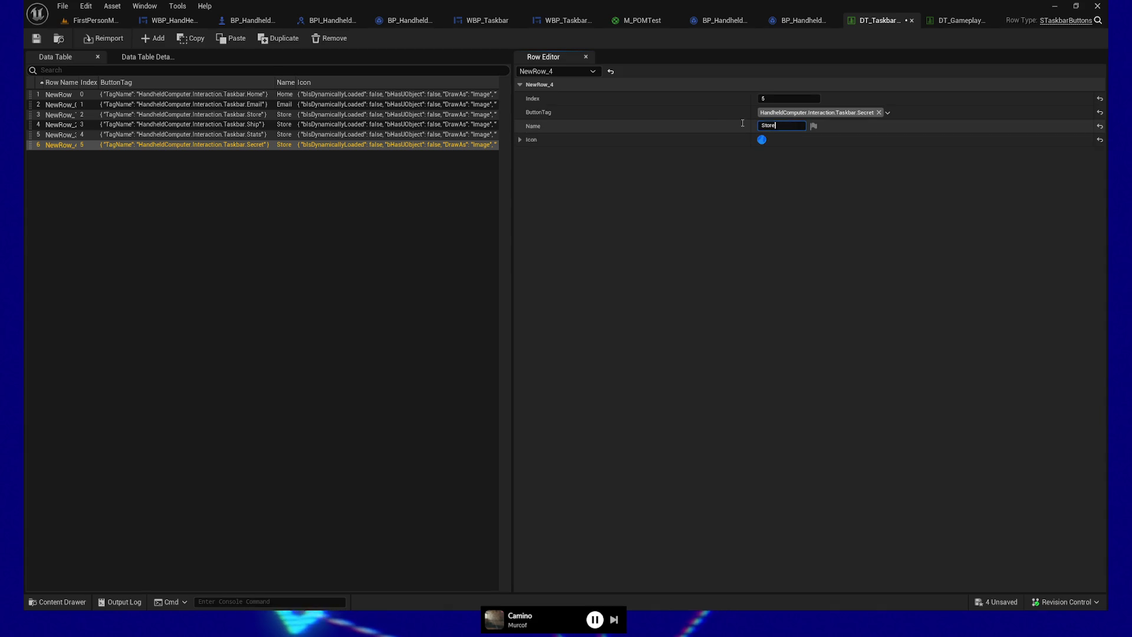
pyautogui.write('Util')
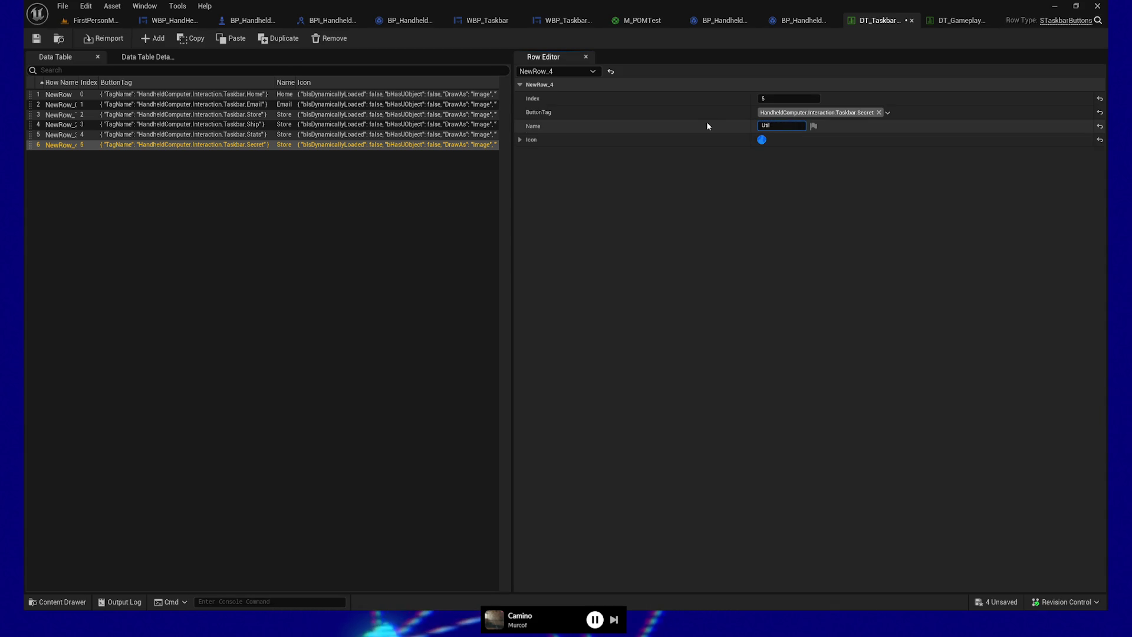
pyautogui.click(368, 135)
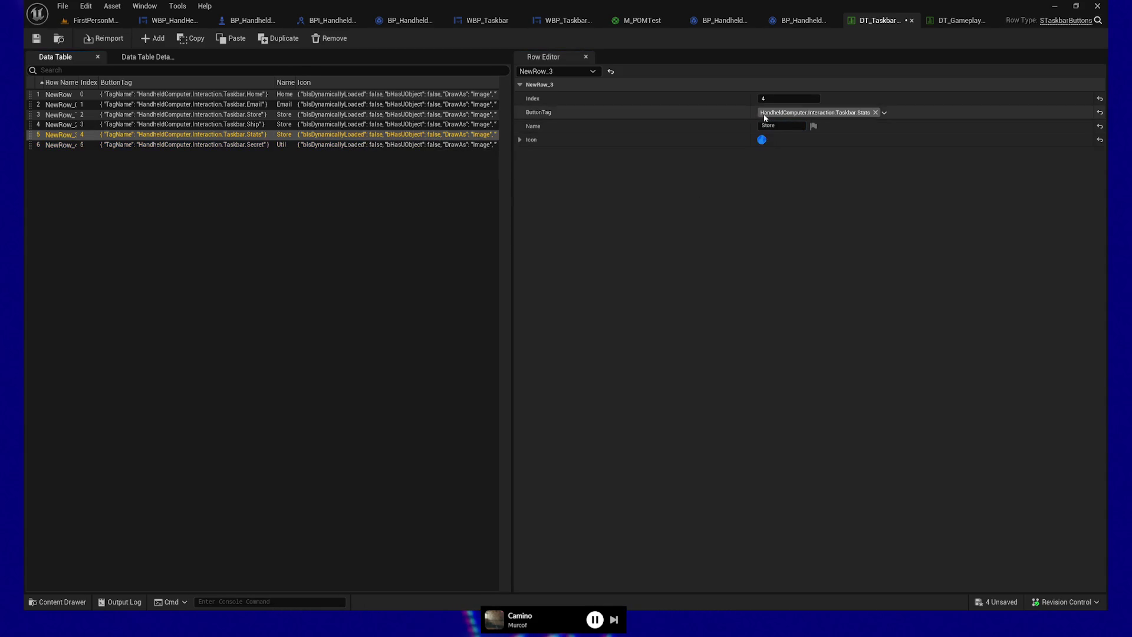
# Step: Name row 5 Stats and row 4 Ship, then save the taskbar buttons table
pyautogui.click(781, 129)
pyautogui.write('Sta')
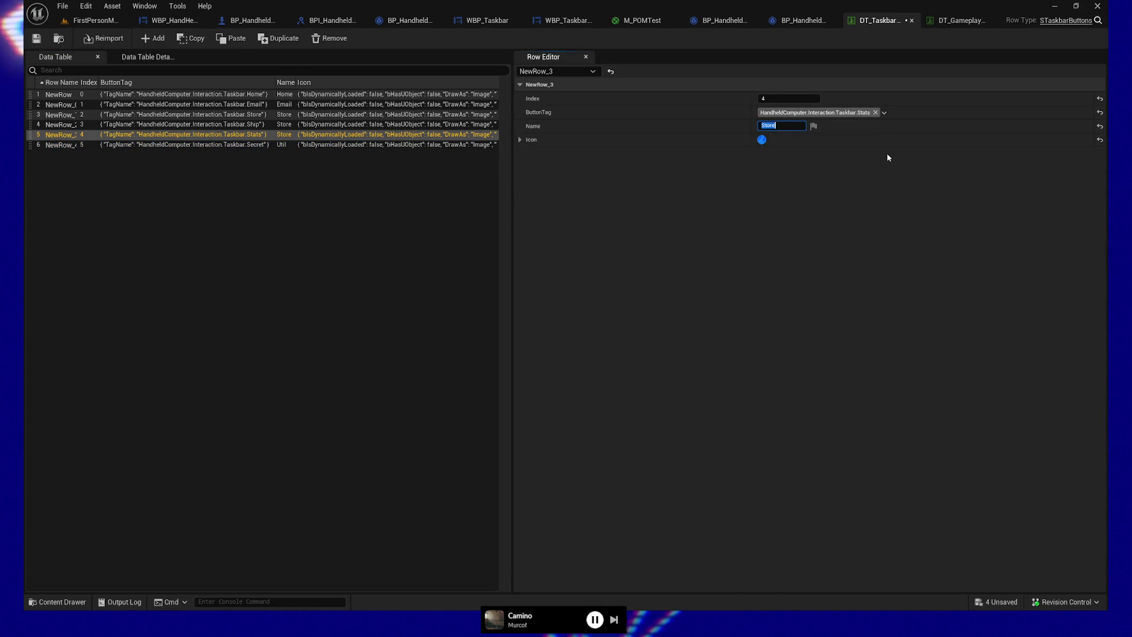
pyautogui.write('ts')
pyautogui.press('Return')
pyautogui.click(302, 124)
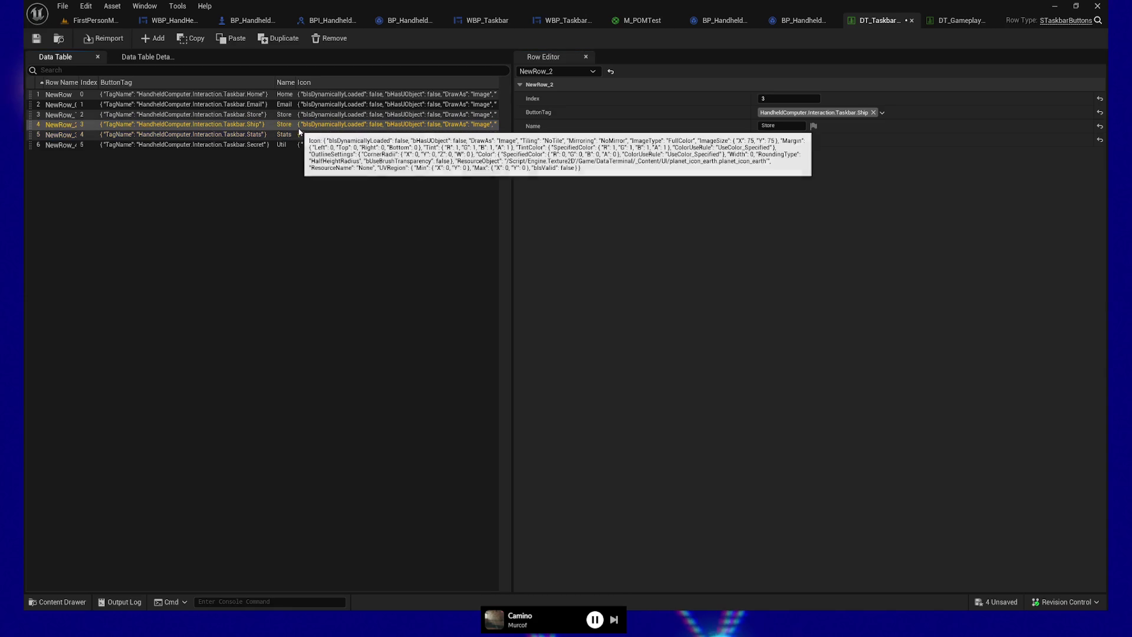
pyautogui.write('Ship')
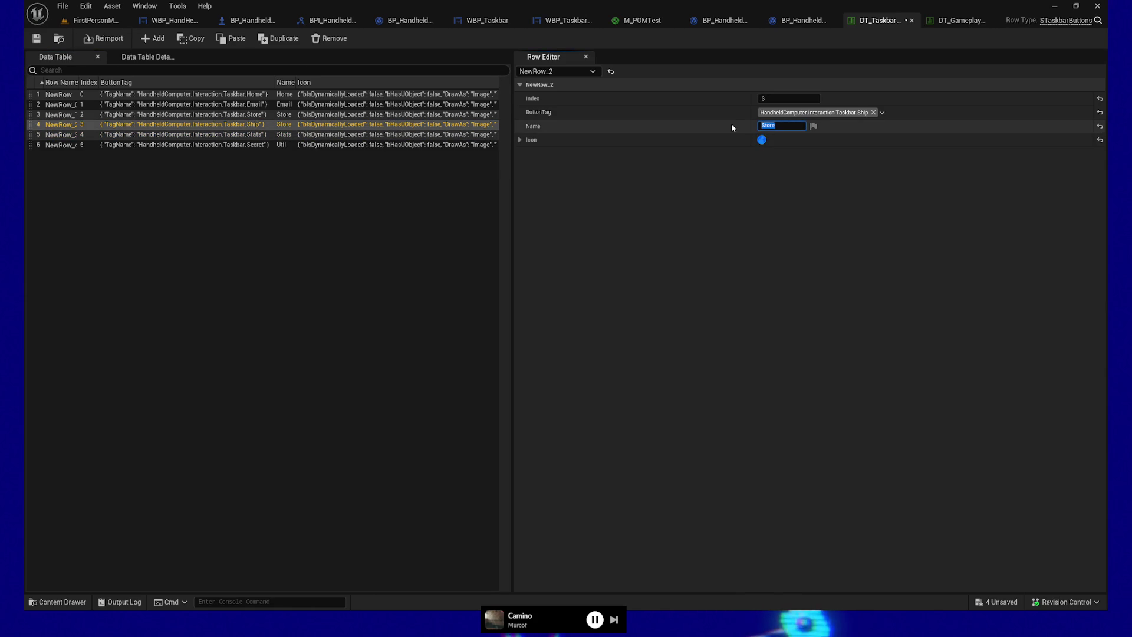
pyautogui.press('Return')
pyautogui.click(37, 37)
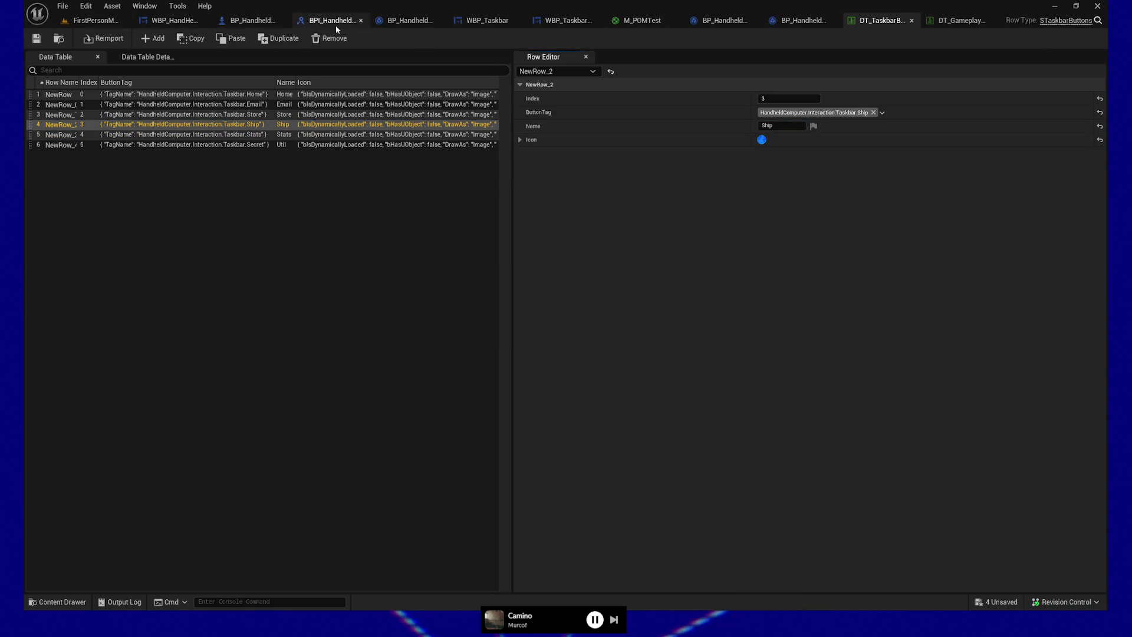
# Step: In WBP_Taskbar, add ActiveButtons elements keyed to the Ship and Store tags
pyautogui.click(497, 22)
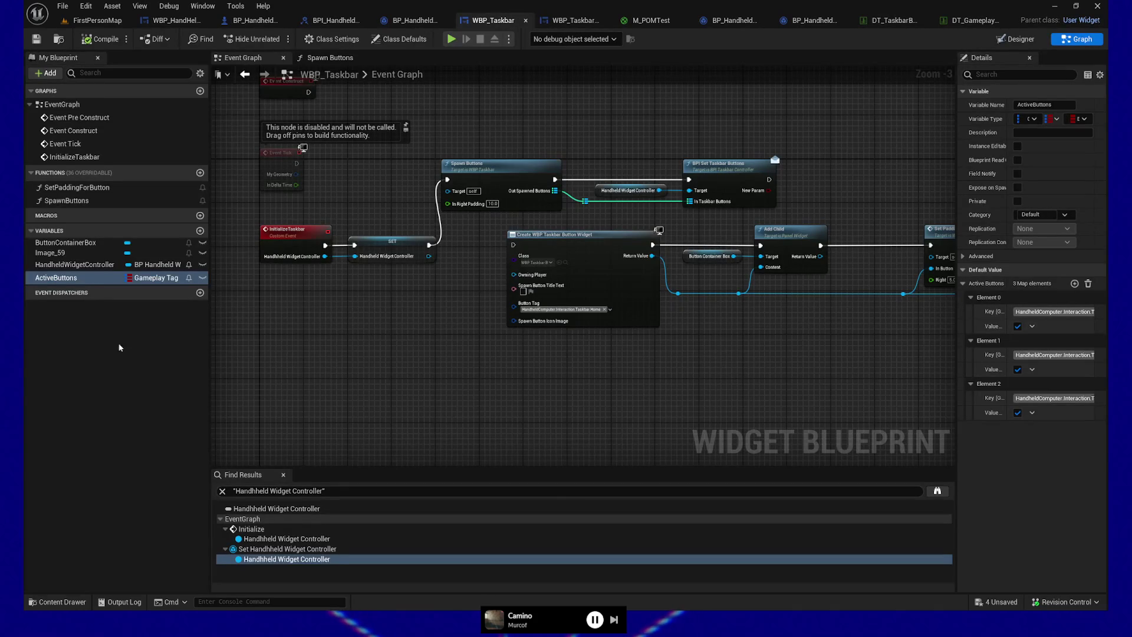
pyautogui.click(1074, 284)
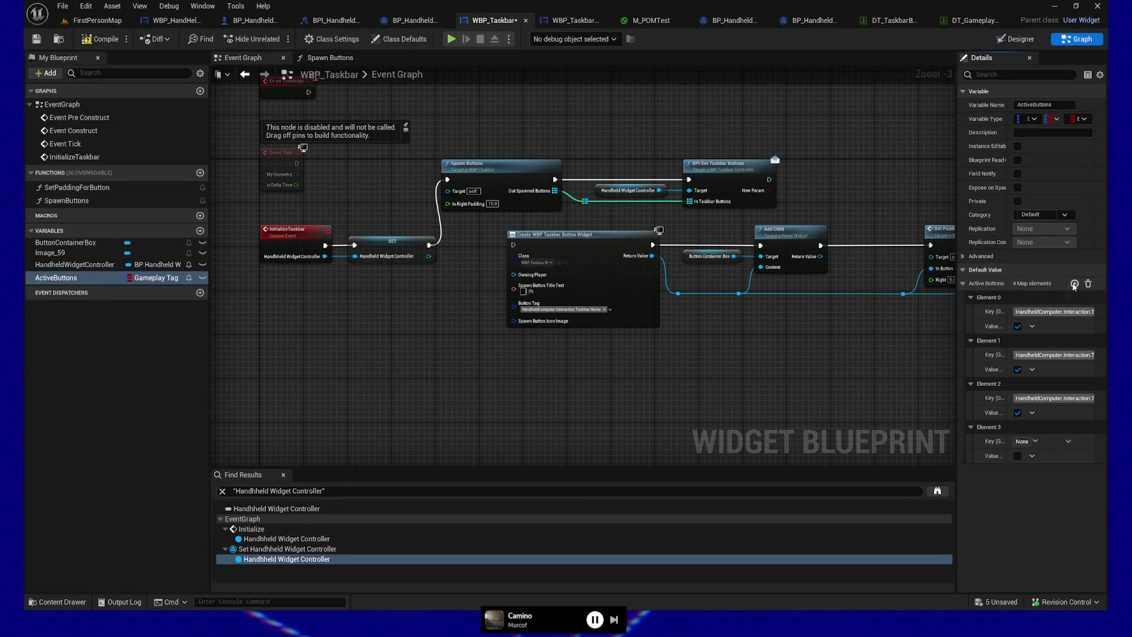
pyautogui.click(1036, 442)
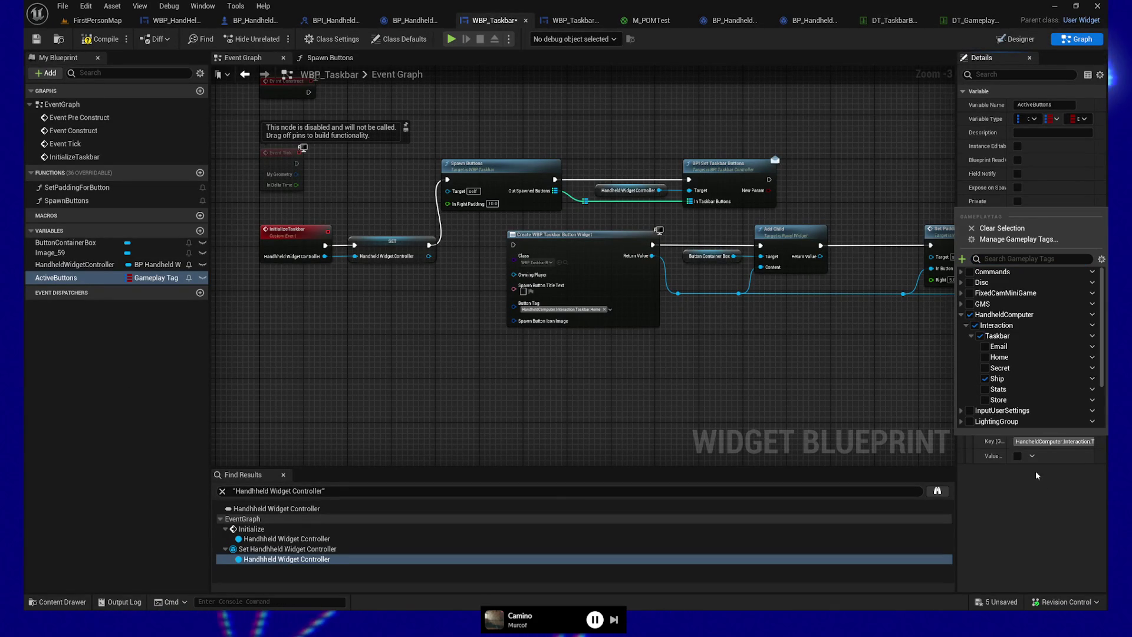
pyautogui.click(984, 379)
pyautogui.click(1075, 284)
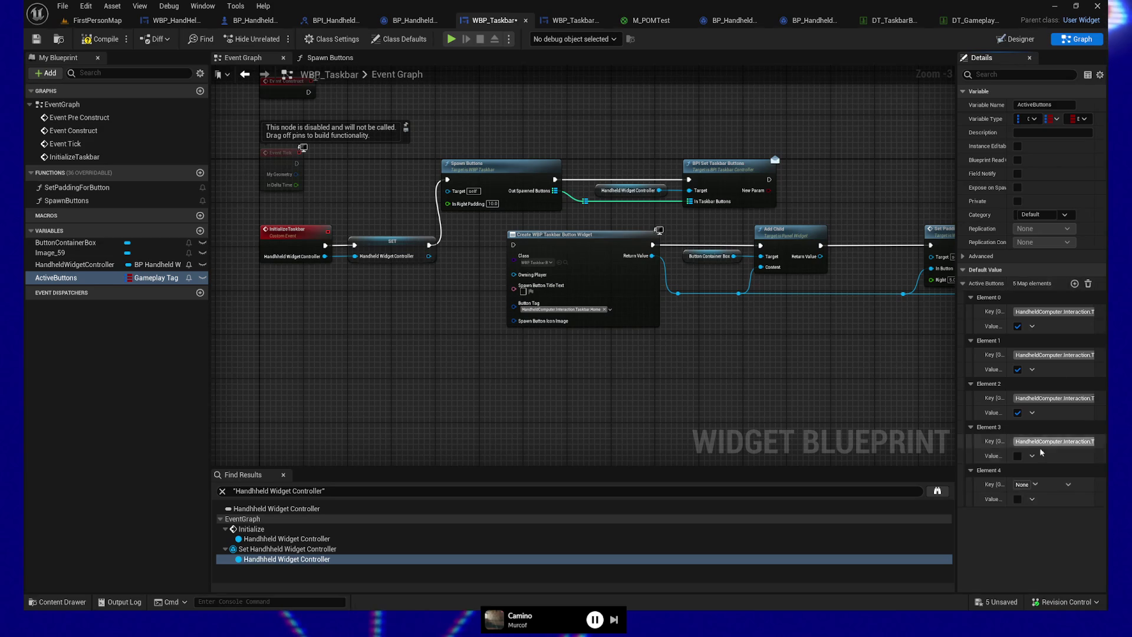
pyautogui.click(1036, 484)
pyautogui.click(1003, 444)
# Step: Add a sixth taskbar-tag element, set Elements 3 and 4 to true, and compile
pyautogui.click(1075, 284)
pyautogui.click(1036, 529)
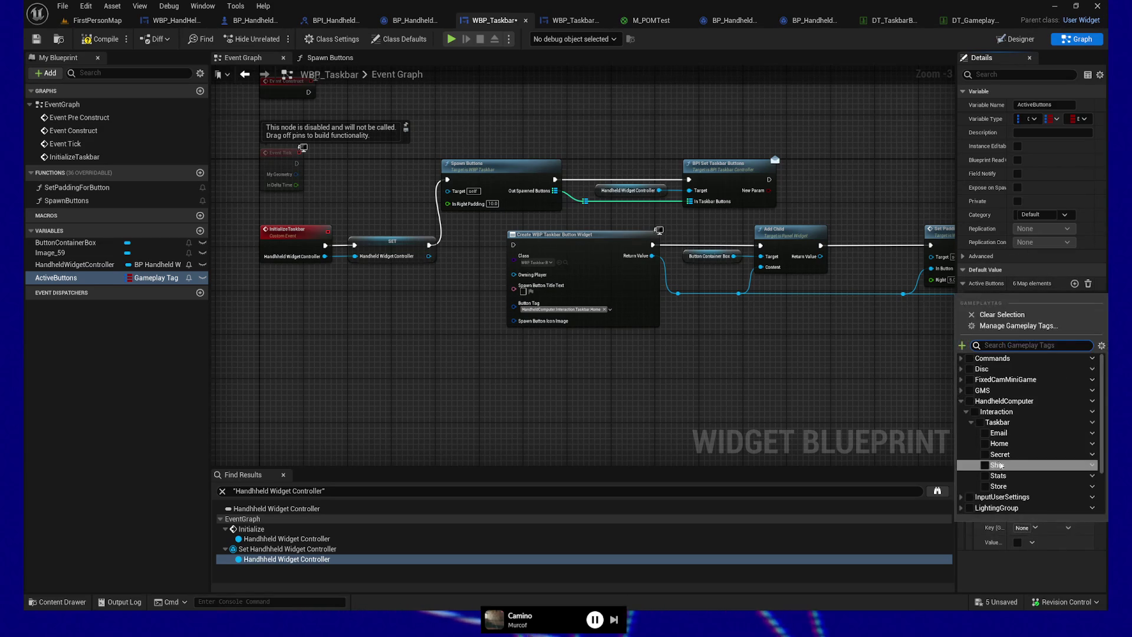
pyautogui.click(1003, 508)
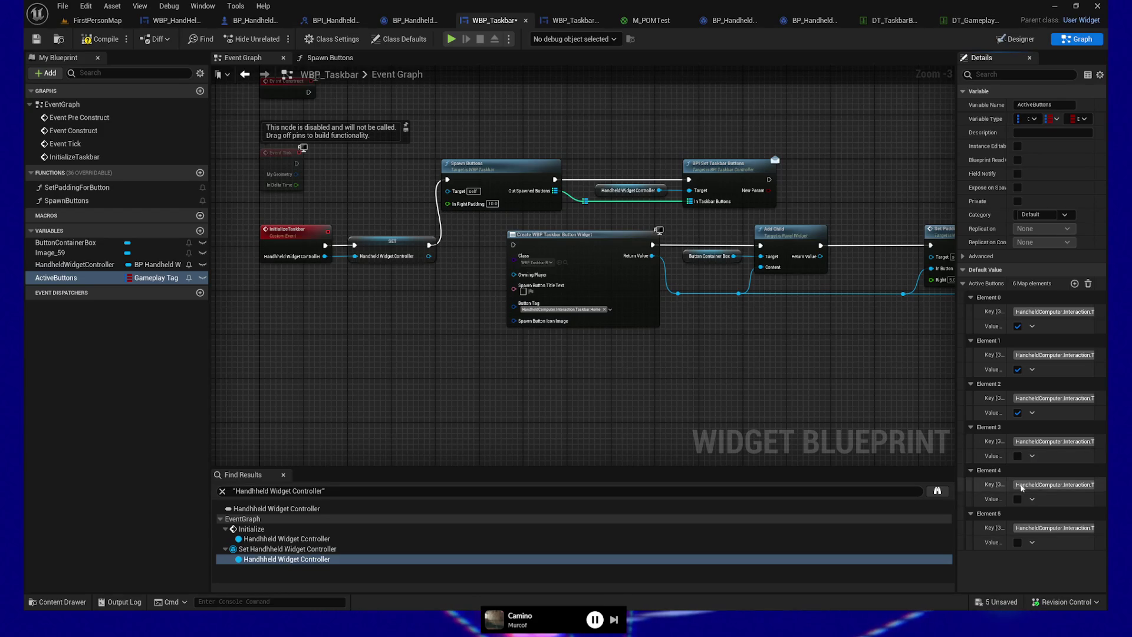
pyautogui.click(1018, 456)
pyautogui.click(1018, 499)
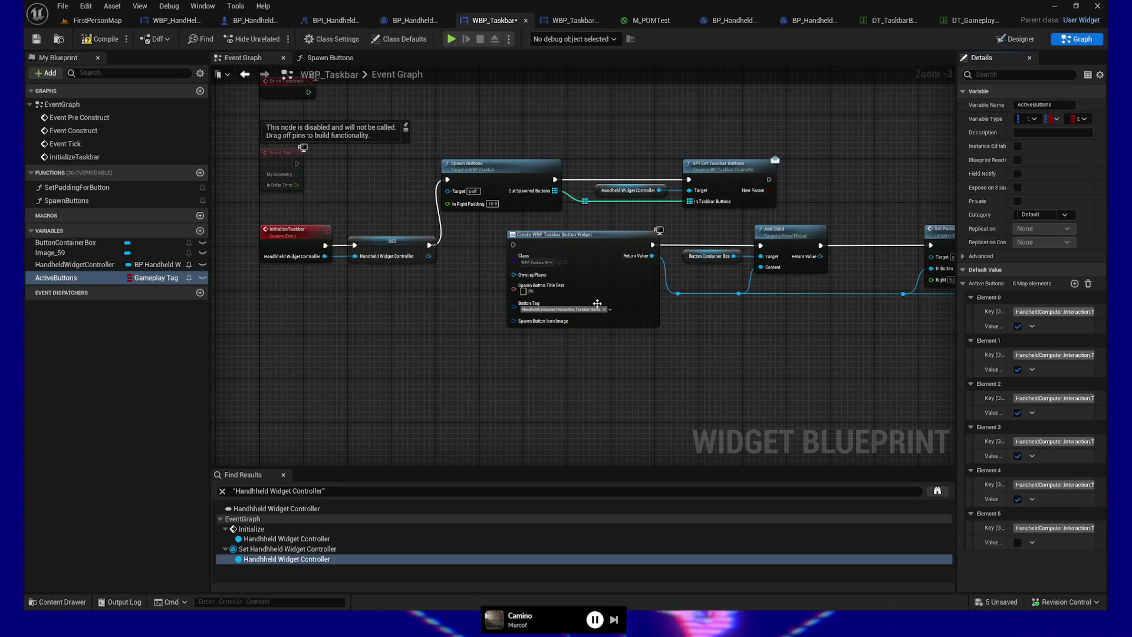
pyautogui.click(104, 42)
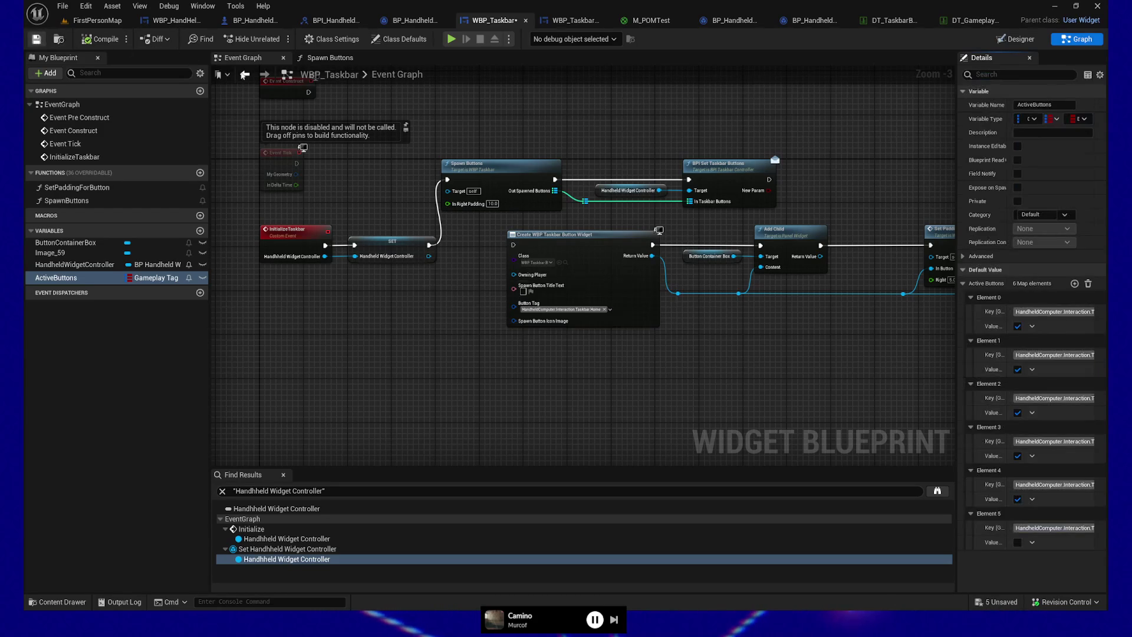
pyautogui.moveTo(642, 383); pyautogui.dragTo(529, 375)
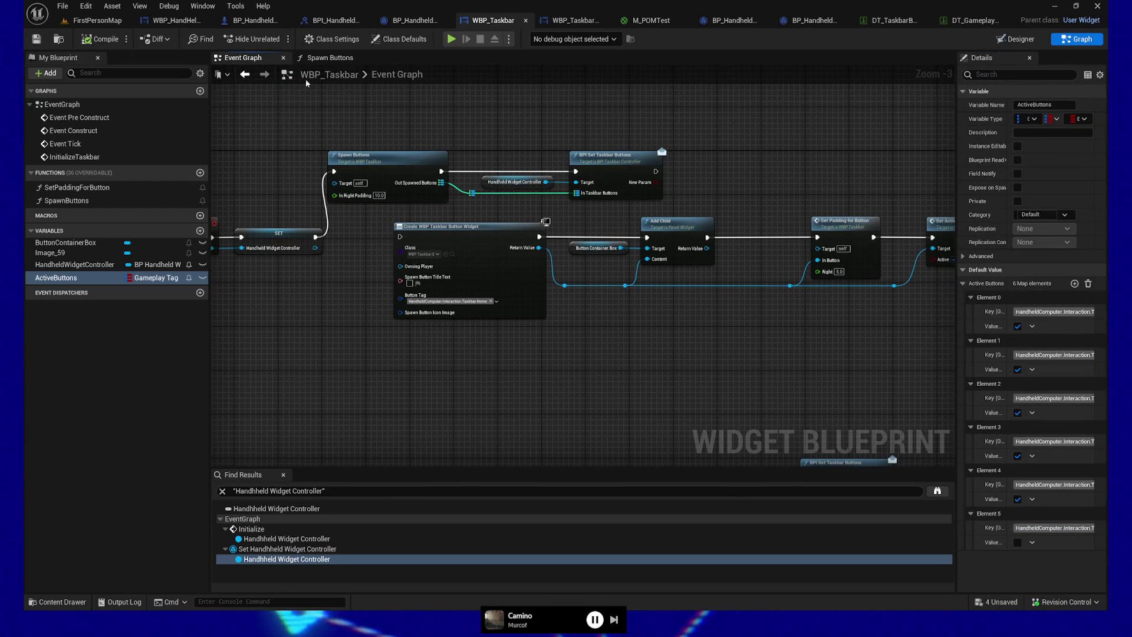
# Step: In Spawn Buttons, add an Active Buttons getter feeding a Find node
pyautogui.click(339, 57)
pyautogui.moveTo(800, 303)
pyautogui.mouseDown()
pyautogui.moveTo(769, 373)
pyautogui.moveTo(740, 378)
pyautogui.mouseUp()
pyautogui.moveTo(56, 278)
pyautogui.mouseDown()
pyautogui.moveTo(726, 351)
pyautogui.moveTo(779, 345)
pyautogui.moveTo(788, 363)
pyautogui.moveTo(675, 335)
pyautogui.moveTo(718, 352)
pyautogui.mouseUp()
pyautogui.click(826, 374)
pyautogui.write('find')
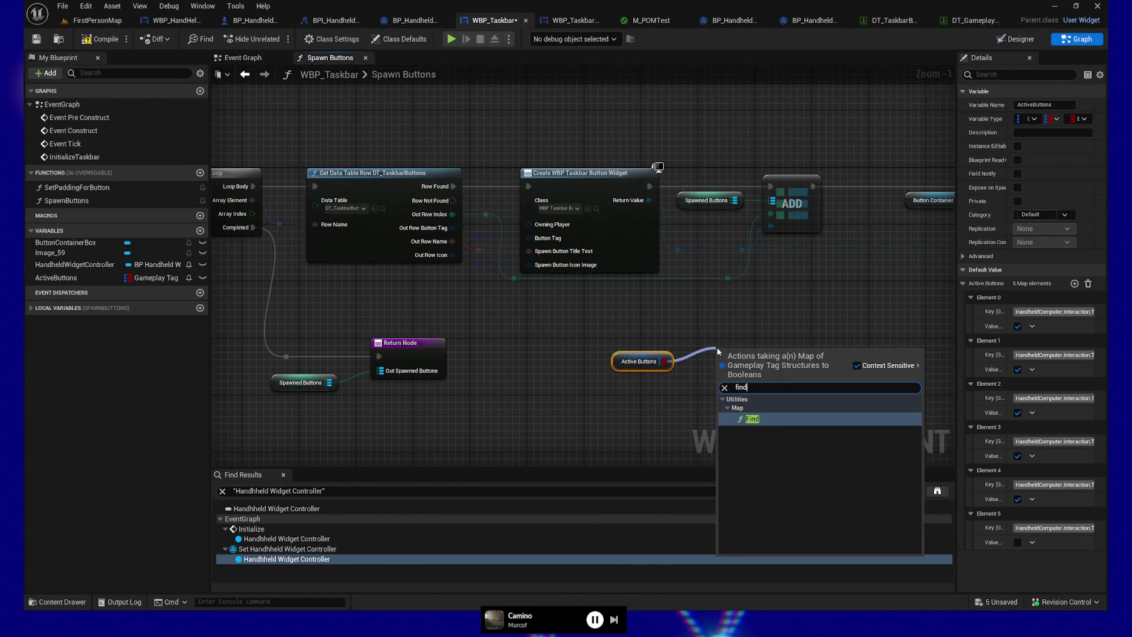
pyautogui.click(766, 420)
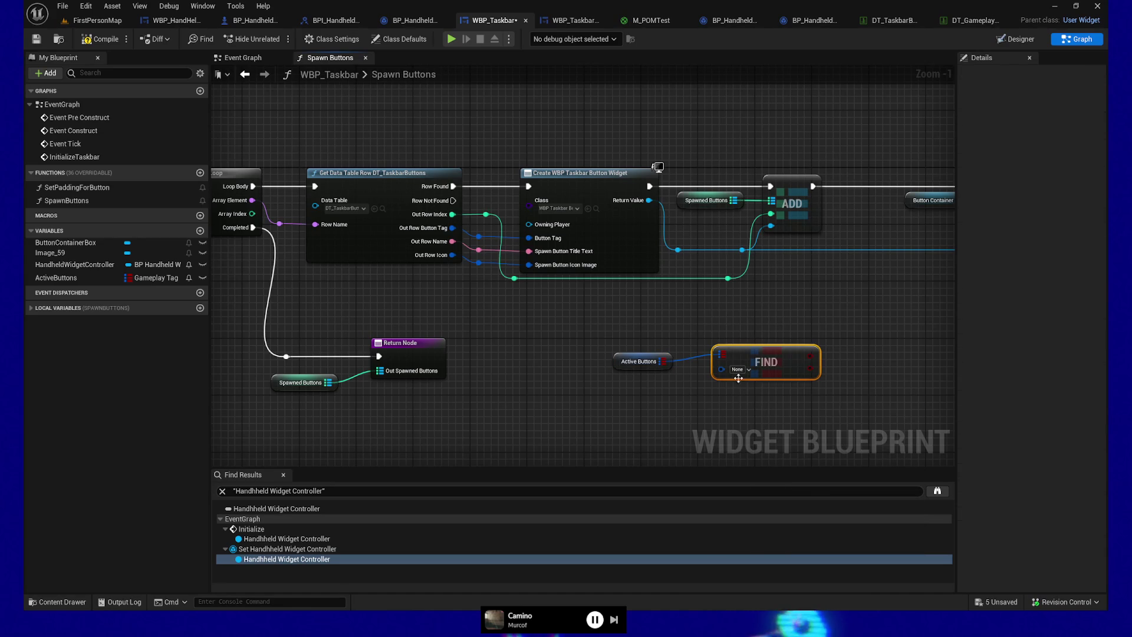
pyautogui.moveTo(777, 356); pyautogui.dragTo(755, 363)
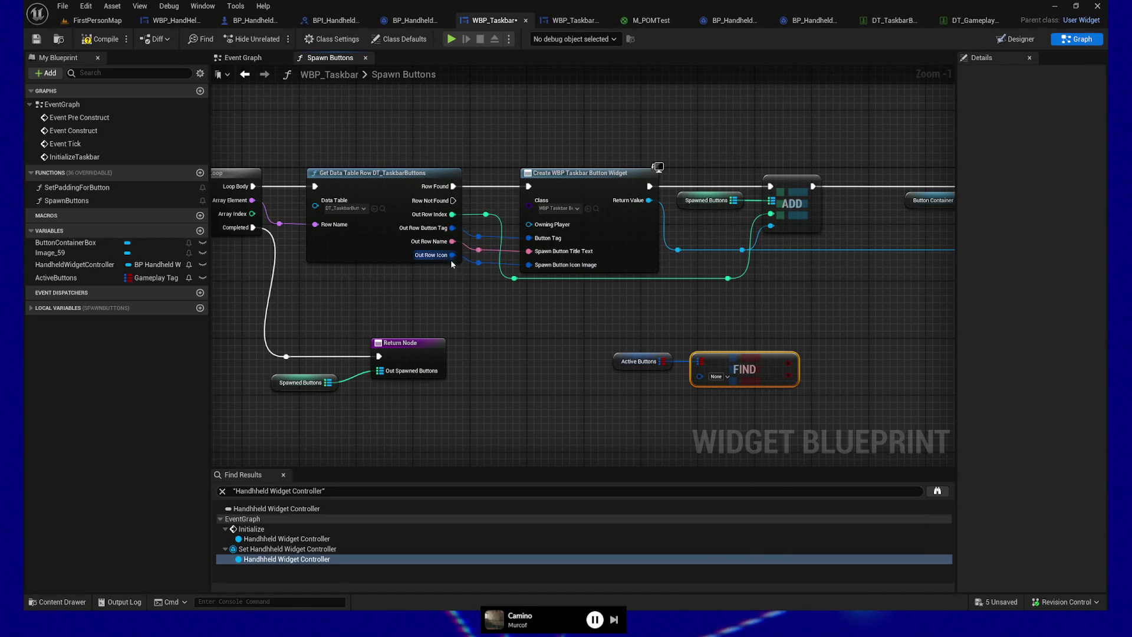
# Step: Move the green wire's reroute point left beside the Get Data Table Row node
pyautogui.moveTo(592, 344); pyautogui.dragTo(760, 380)
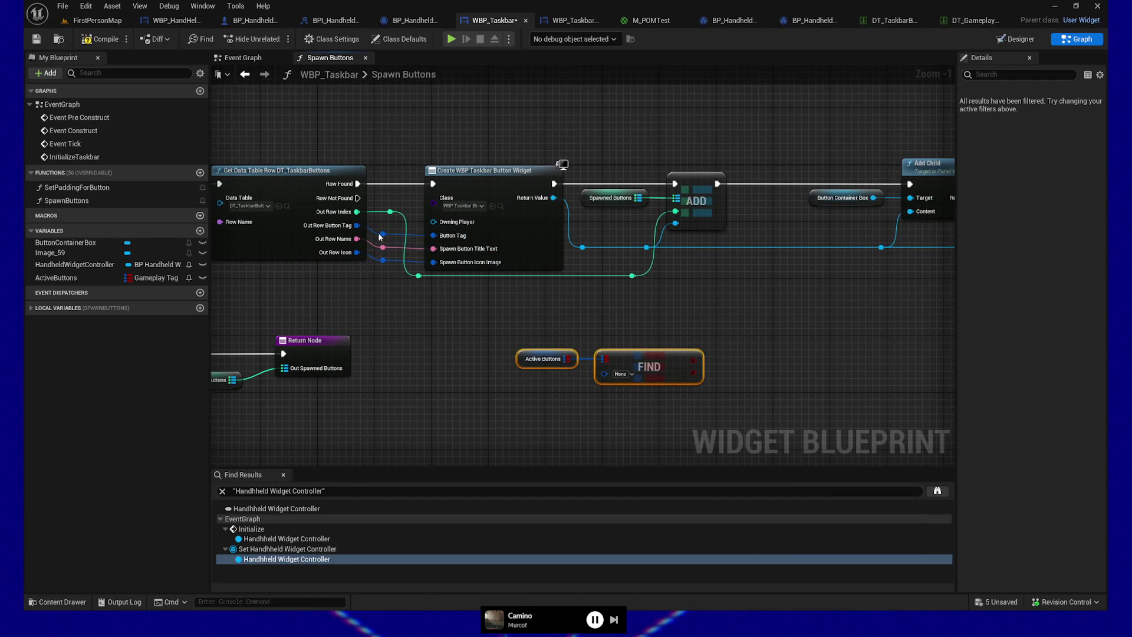
pyautogui.moveTo(378, 230); pyautogui.dragTo(392, 267)
pyautogui.click(461, 183)
pyautogui.scroll(-2, 440, 310)
pyautogui.moveTo(412, 223)
pyautogui.mouseDown()
pyautogui.moveTo(388, 215)
pyautogui.moveTo(424, 277)
pyautogui.moveTo(491, 295)
pyautogui.moveTo(968, 313)
pyautogui.mouseUp()
pyautogui.moveTo(641, 363)
pyautogui.mouseDown()
pyautogui.moveTo(733, 358)
pyautogui.moveTo(710, 335)
pyautogui.moveTo(840, 336)
pyautogui.mouseUp()
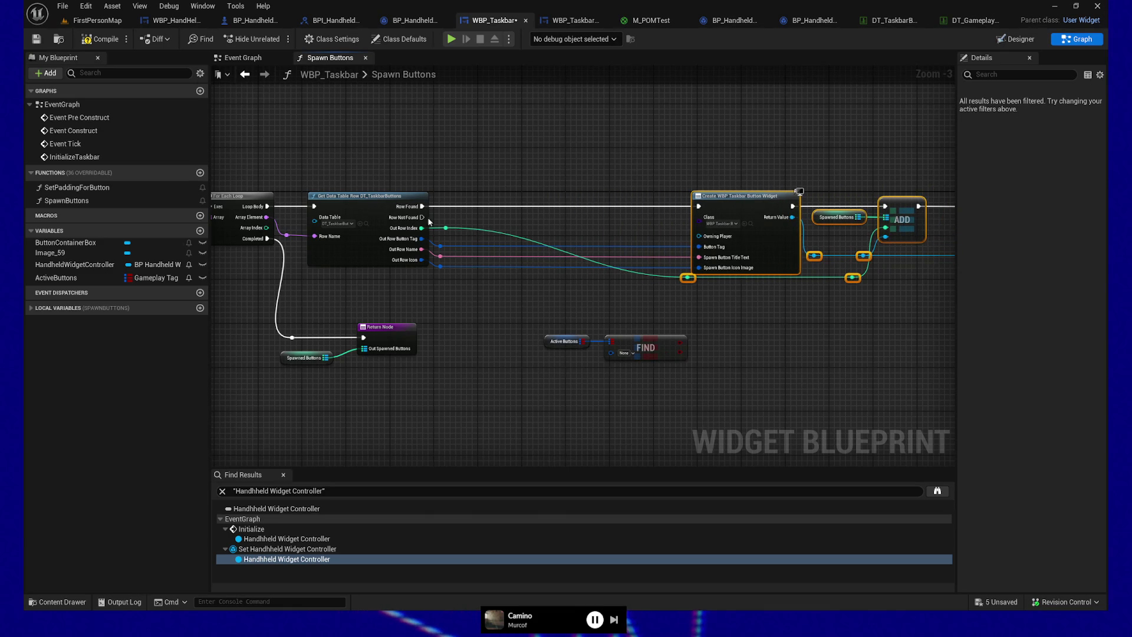
pyautogui.click(688, 277)
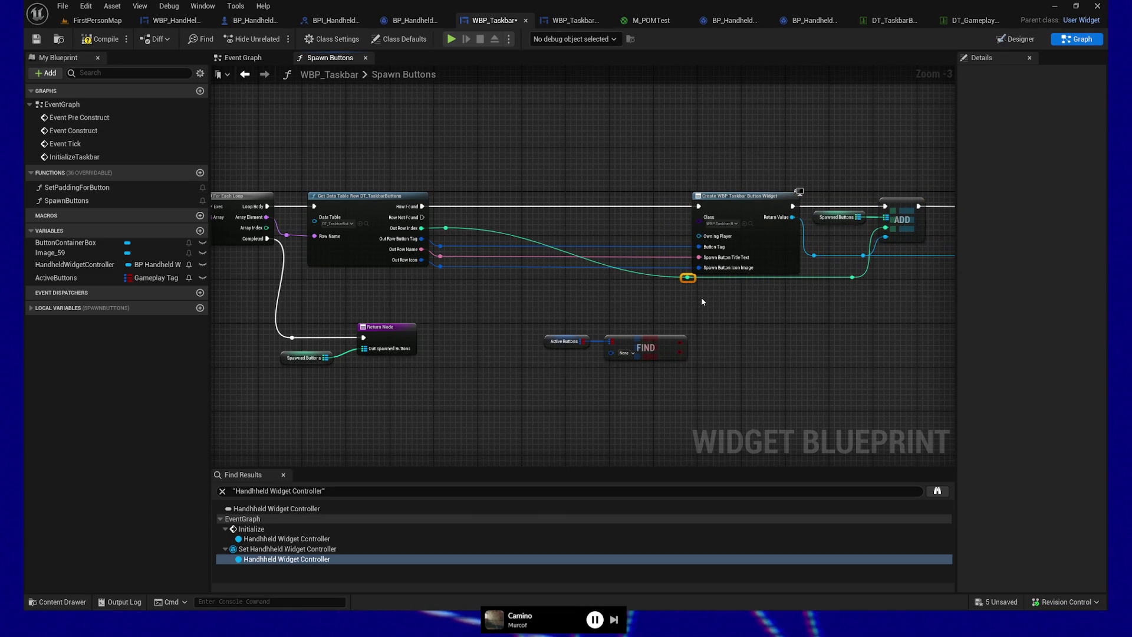
pyautogui.moveTo(687, 278)
pyautogui.mouseDown()
pyautogui.moveTo(435, 283)
pyautogui.moveTo(511, 295)
pyautogui.mouseUp()
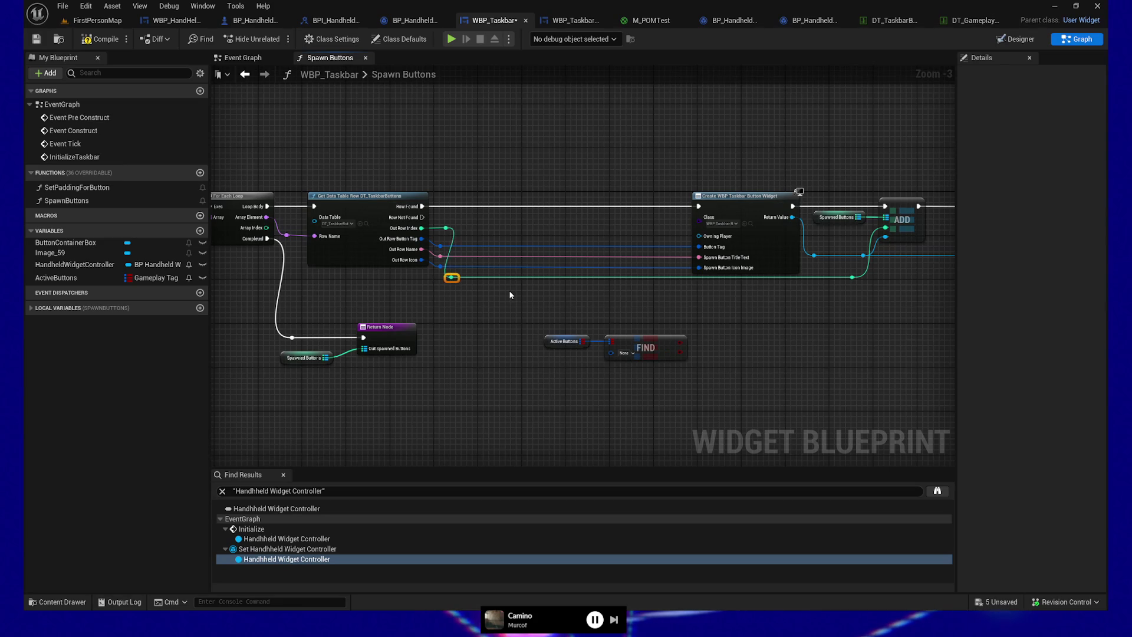
pyautogui.press('Right')
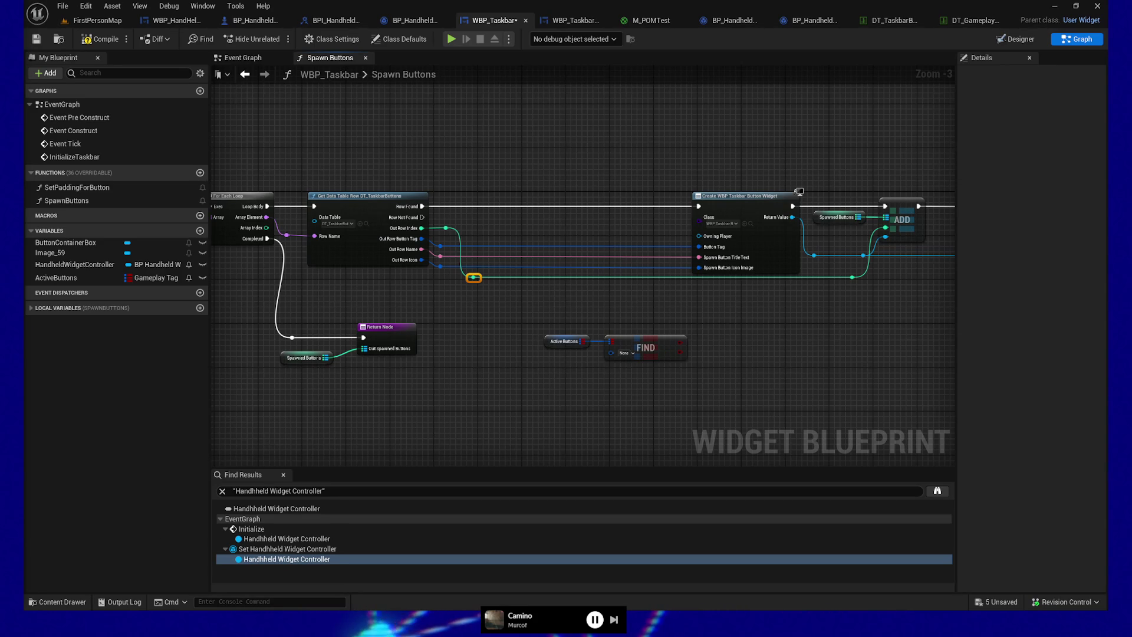
pyautogui.moveTo(537, 464); pyautogui.dragTo(468, 364)
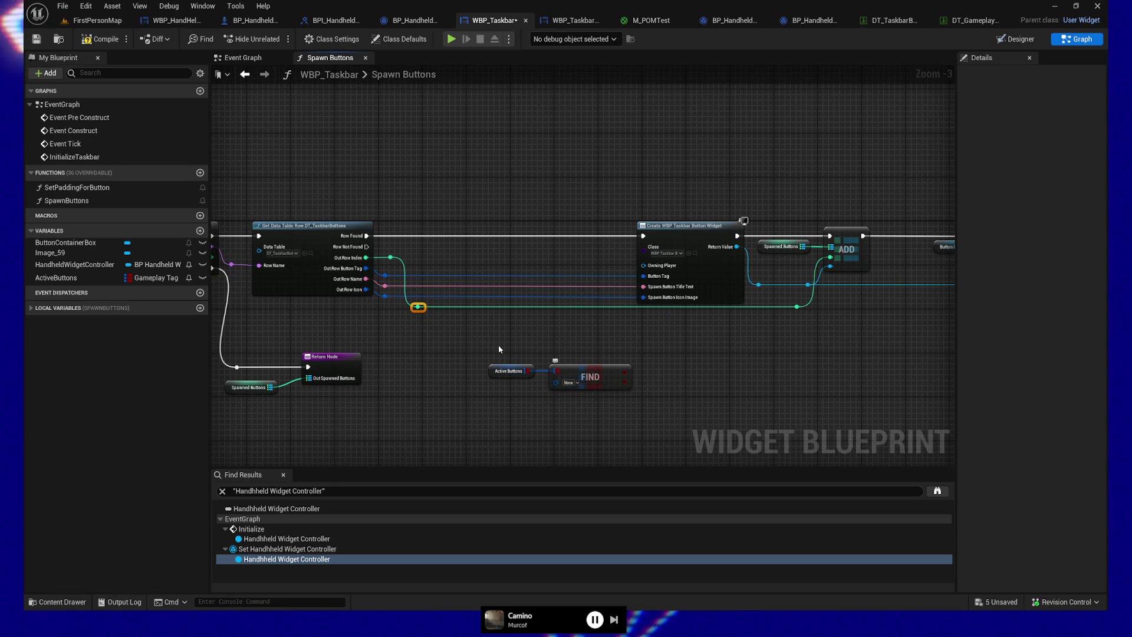
# Step: Connect Out Row Button Tag into the Find node's key on Active Buttons
pyautogui.moveTo(490, 348); pyautogui.dragTo(611, 412)
pyautogui.moveTo(597, 357)
pyautogui.mouseDown()
pyautogui.moveTo(570, 295)
pyautogui.moveTo(553, 322)
pyautogui.mouseUp()
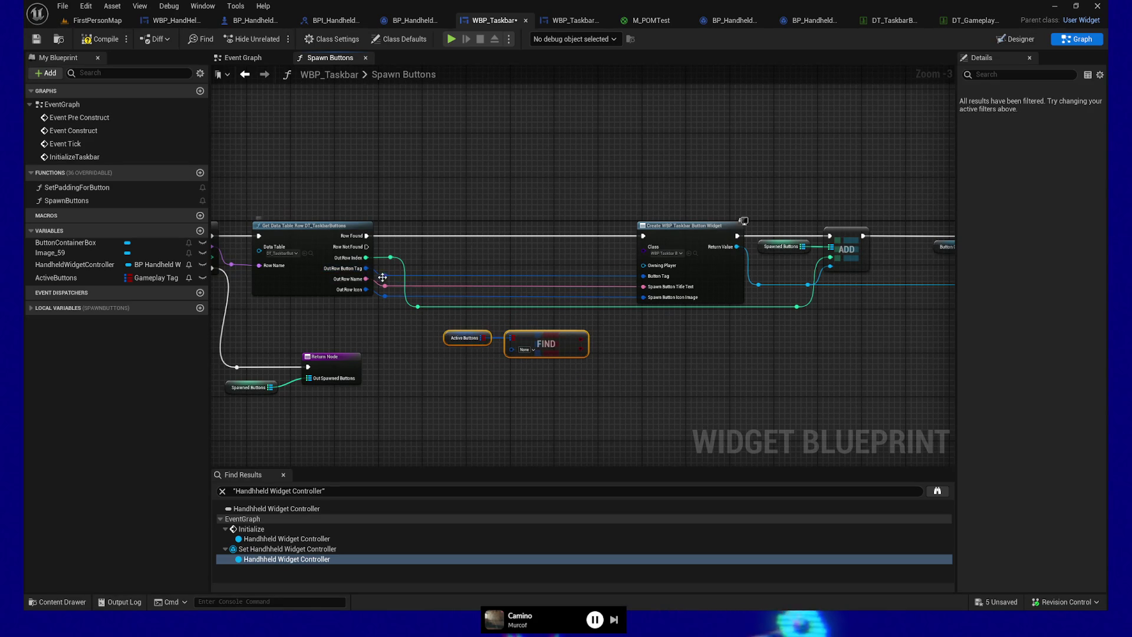
pyautogui.doubleClick(423, 274)
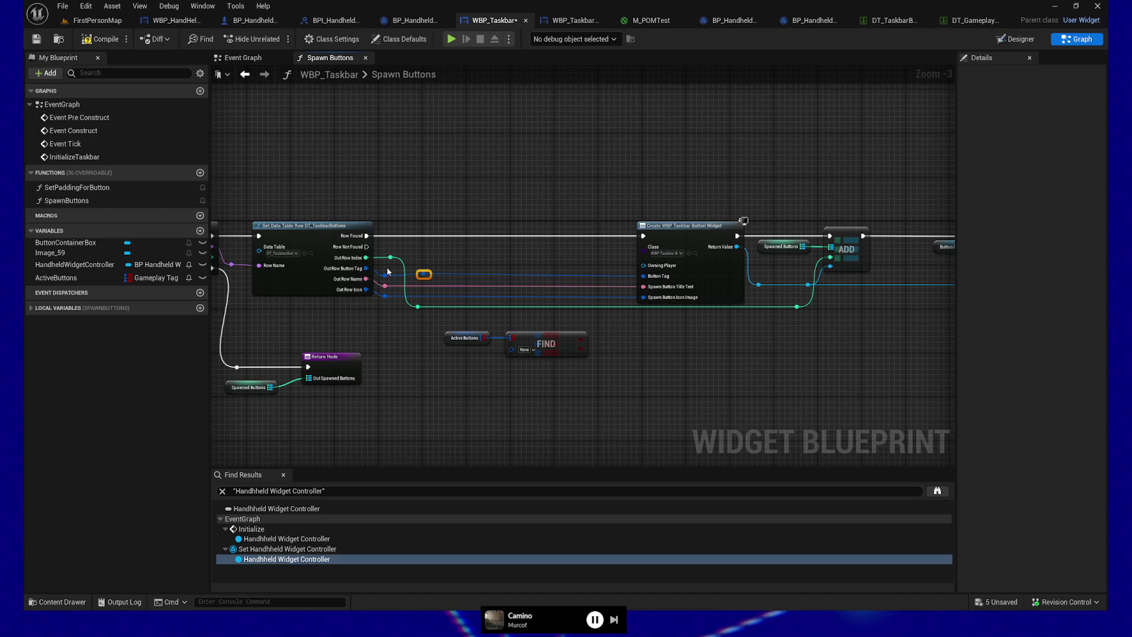
pyautogui.moveTo(423, 275)
pyautogui.mouseDown()
pyautogui.moveTo(504, 328)
pyautogui.moveTo(511, 349)
pyautogui.moveTo(603, 327)
pyautogui.mouseUp()
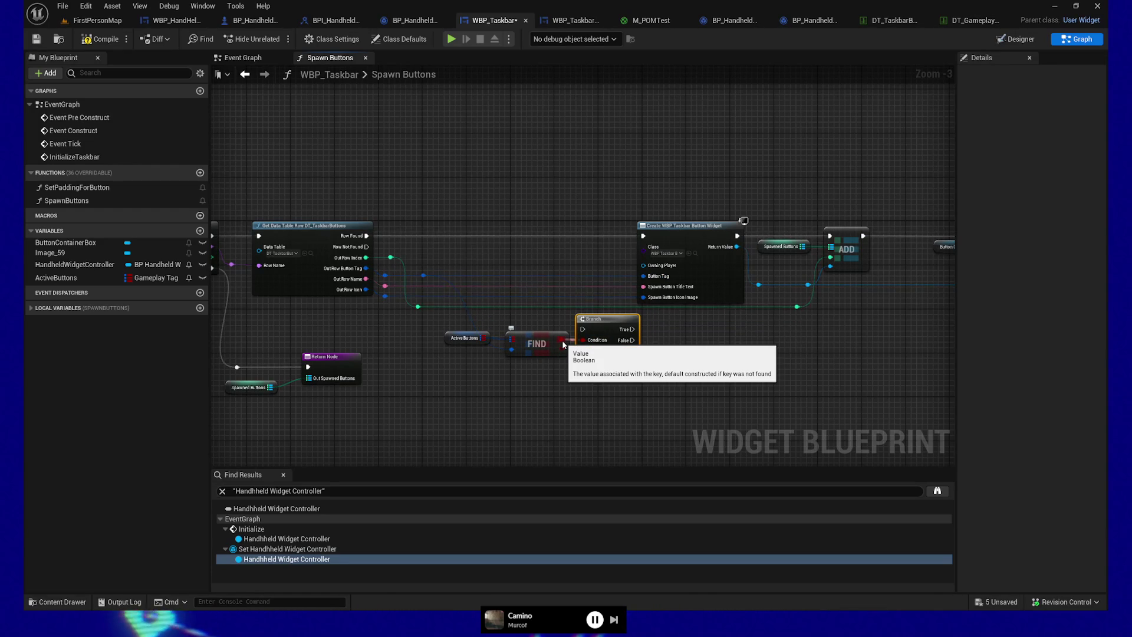
# Step: Route Row Found through a Branch so the button widget is created only when true
pyautogui.moveTo(578, 365); pyautogui.dragTo(443, 327)
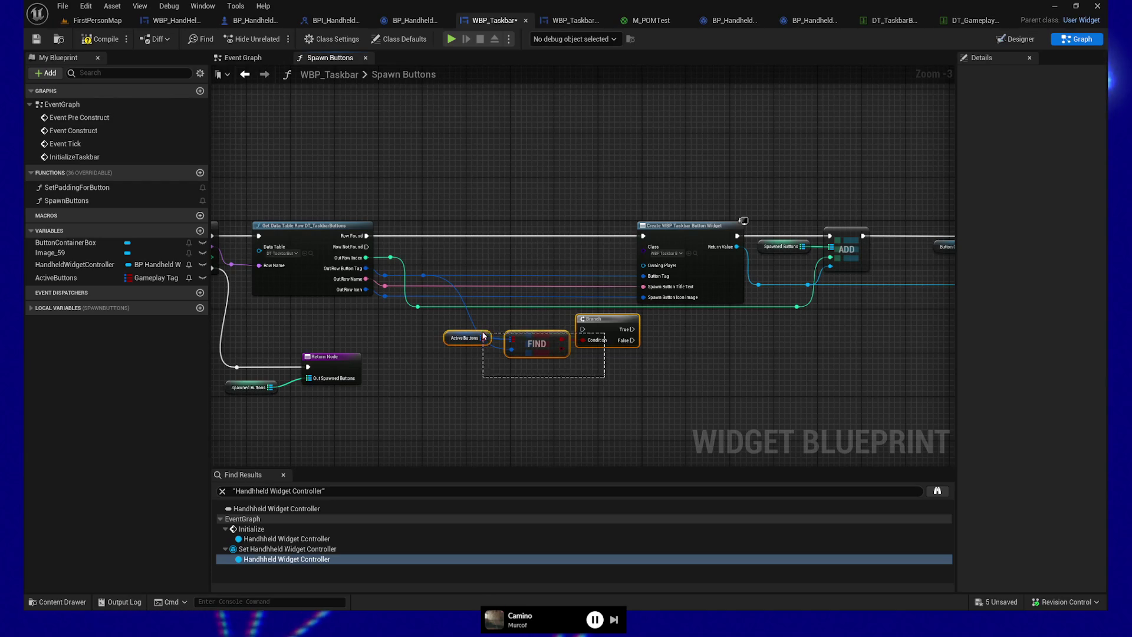
pyautogui.moveTo(633, 329); pyautogui.dragTo(585, 269)
pyautogui.click(512, 391)
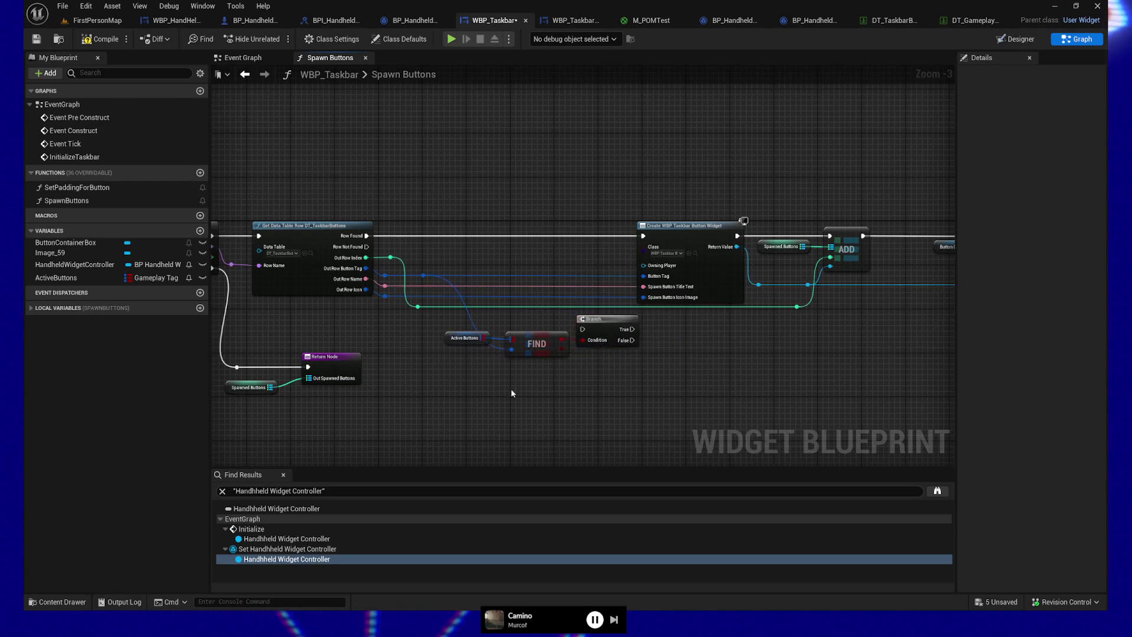
pyautogui.moveTo(366, 236)
pyautogui.mouseDown()
pyautogui.moveTo(543, 322)
pyautogui.moveTo(583, 329)
pyautogui.moveTo(643, 236)
pyautogui.mouseUp()
pyautogui.moveTo(439, 361)
pyautogui.mouseDown()
pyautogui.moveTo(626, 337)
pyautogui.moveTo(576, 284)
pyautogui.moveTo(574, 232)
pyautogui.mouseUp()
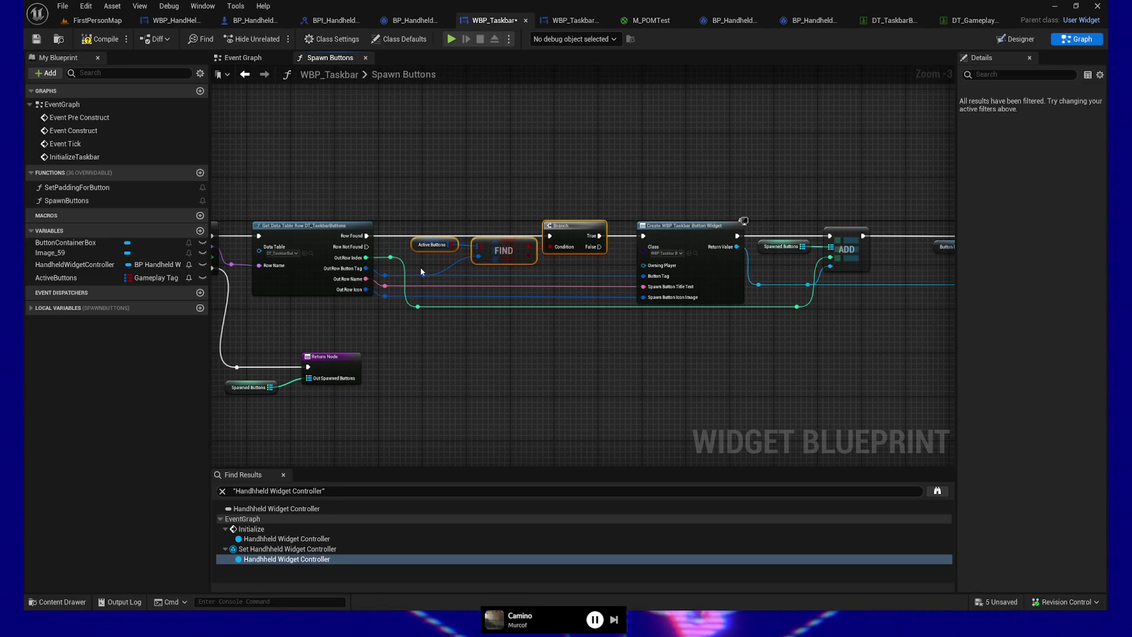
# Step: Add a reroute point on the wire into Find and save the taskbar widget
pyautogui.doubleClick(446, 276)
pyautogui.moveTo(443, 277); pyautogui.dragTo(449, 278)
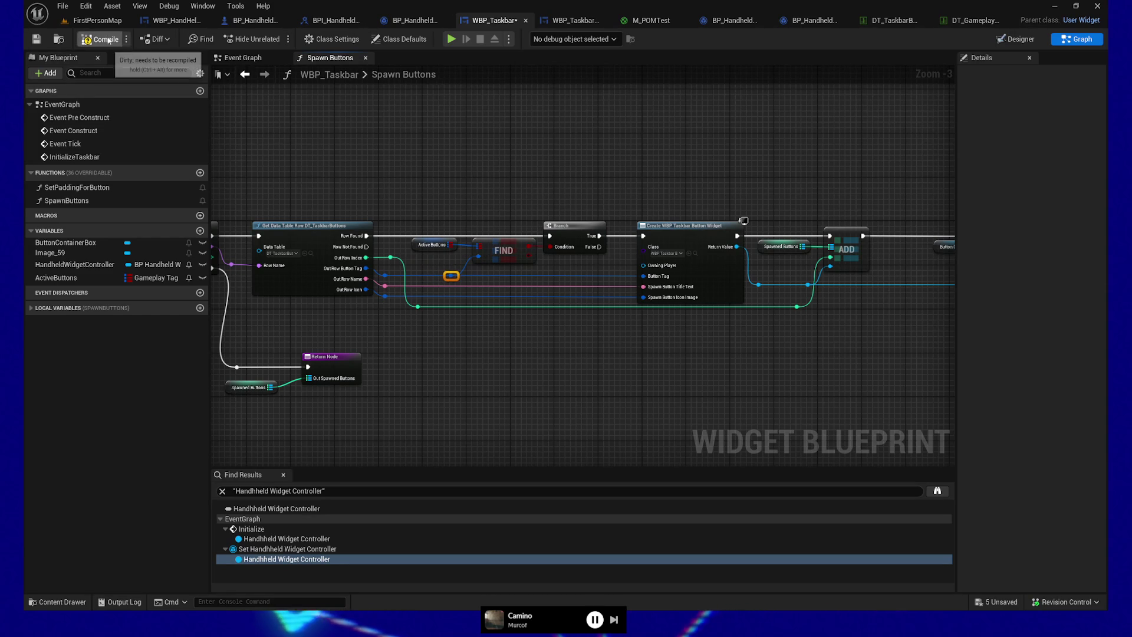
pyautogui.hotkey('ctrl', 's')
pyautogui.moveTo(413, 133); pyautogui.dragTo(637, 112)
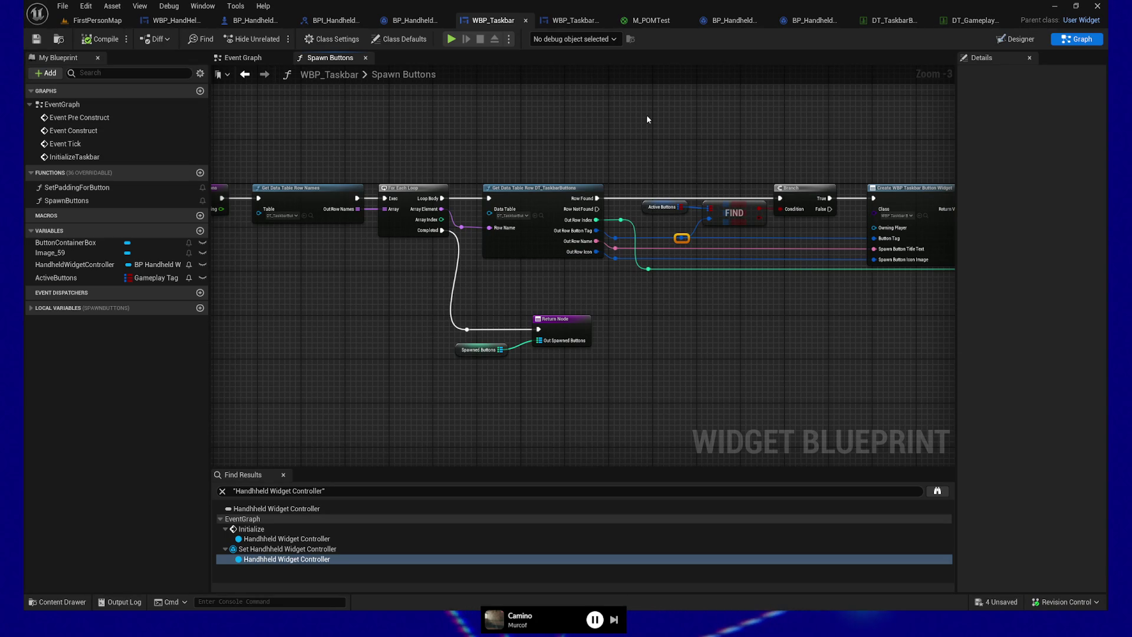
pyautogui.click(662, 207)
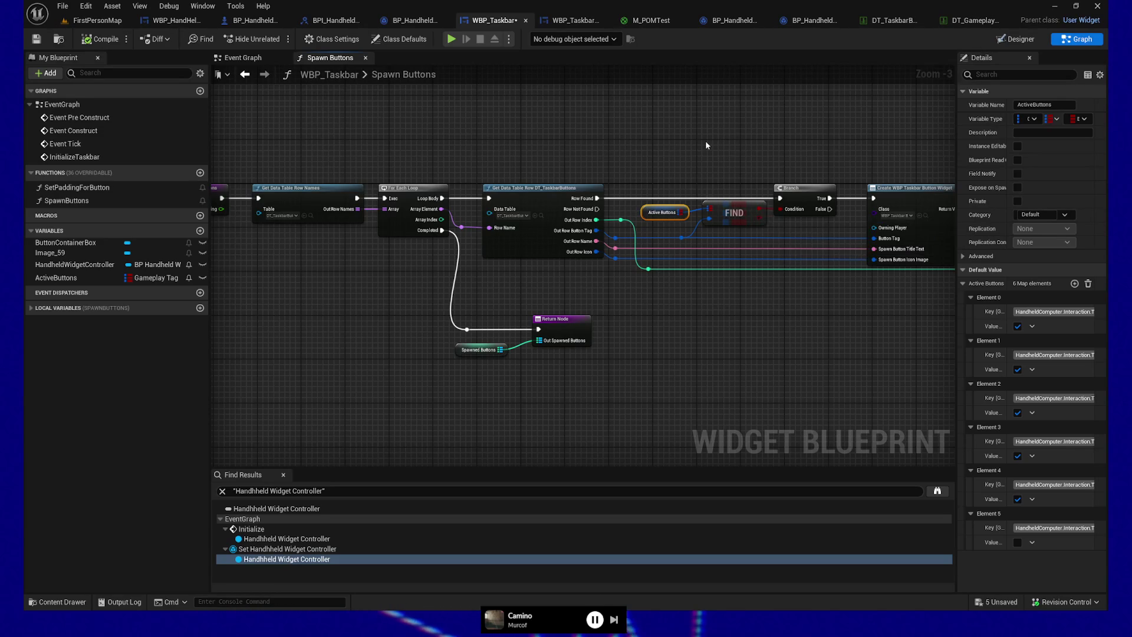
# Step: Drop an ActiveButtons getter into empty space in the Spawn Buttons graph
pyautogui.moveTo(706, 142)
pyautogui.mouseDown()
pyautogui.moveTo(710, 220)
pyautogui.moveTo(665, 256)
pyautogui.moveTo(609, 233)
pyautogui.moveTo(548, 313)
pyautogui.mouseUp()
pyautogui.moveTo(56, 278)
pyautogui.mouseDown()
pyautogui.moveTo(596, 371)
pyautogui.moveTo(583, 372)
pyautogui.mouseUp()
pyautogui.click(603, 387)
# Step: Wrap the getter in a comment titled 'How am I gonna save/load this?' and widen it
pyautogui.moveTo(539, 336); pyautogui.dragTo(697, 420)
pyautogui.write('cHow am I  gonn')
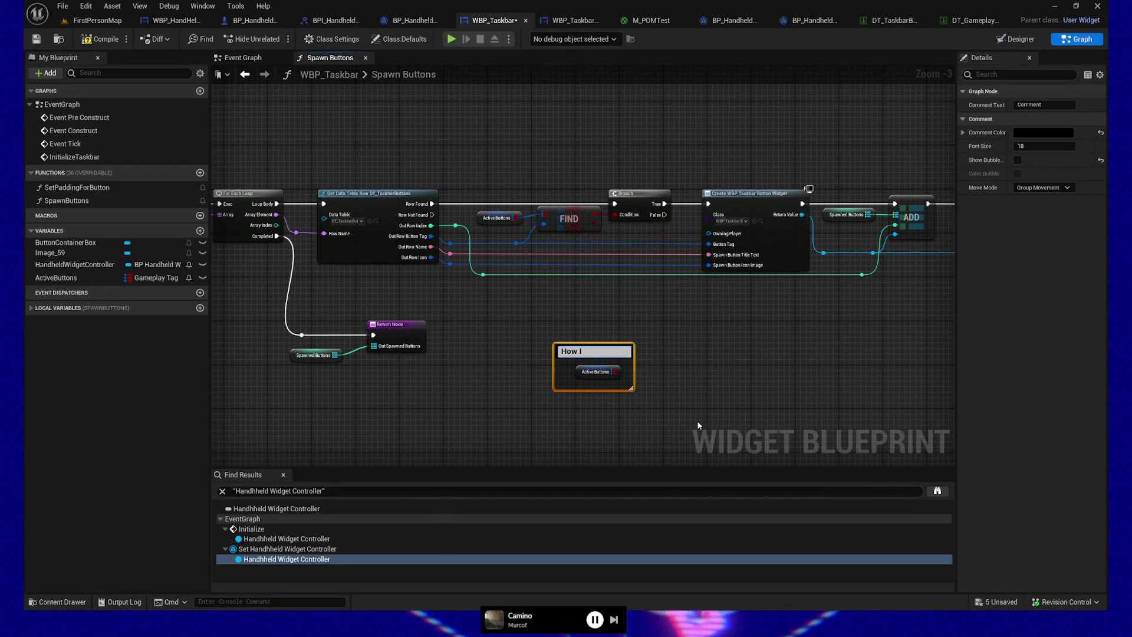
pyautogui.write('a sa')
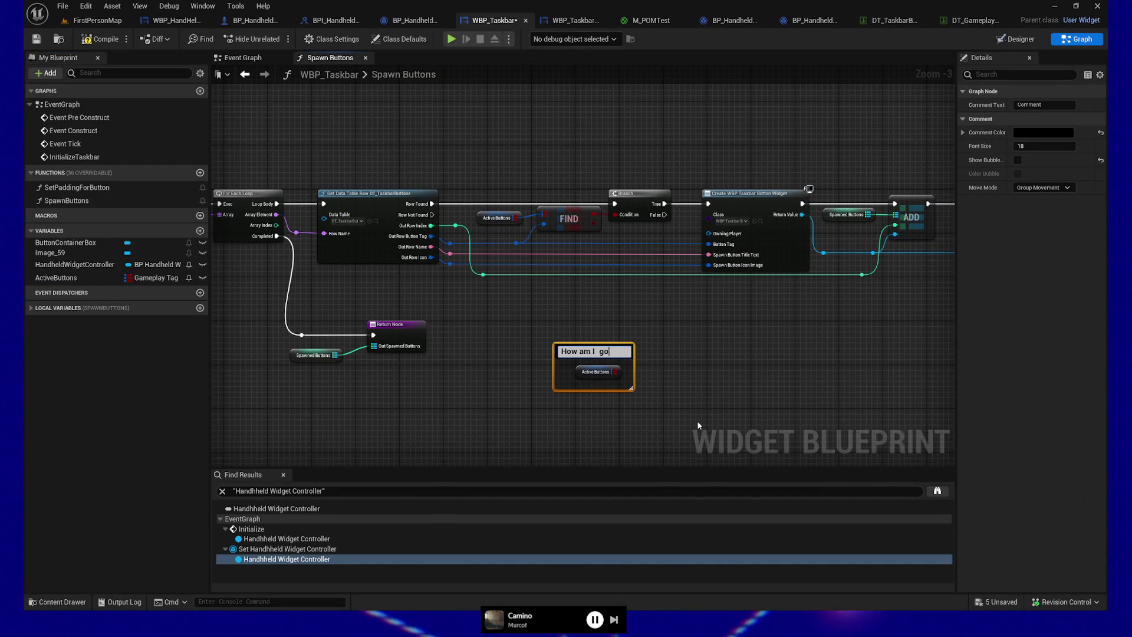
pyautogui.write('ve this?')
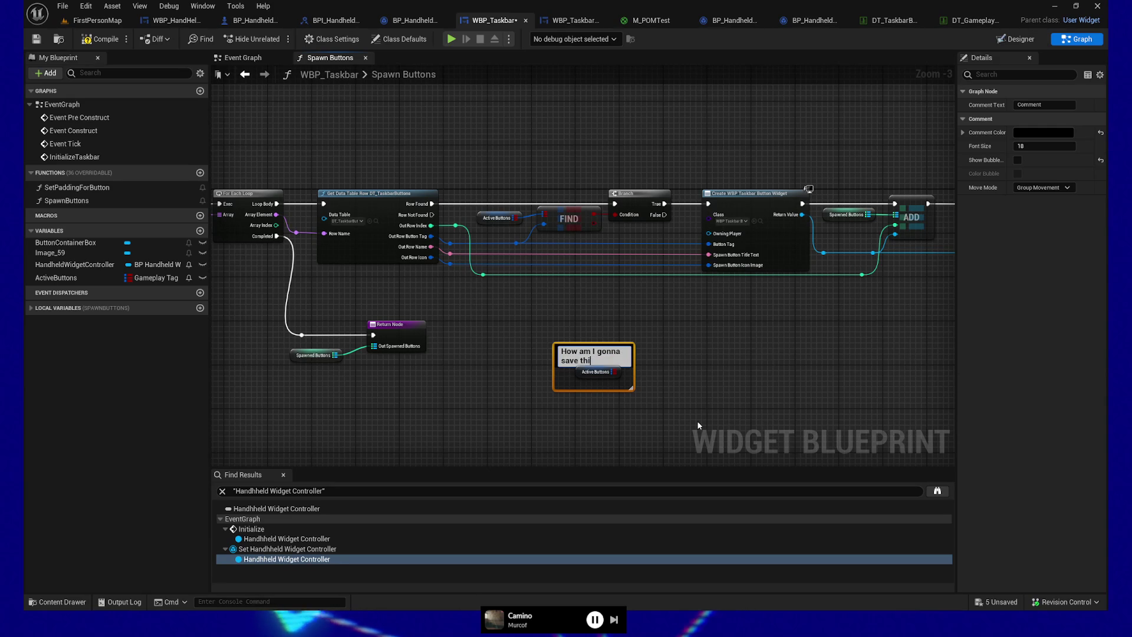
pyautogui.press('Left')
pyautogui.press('Left')
pyautogui.press('Left')
pyautogui.write('/load')
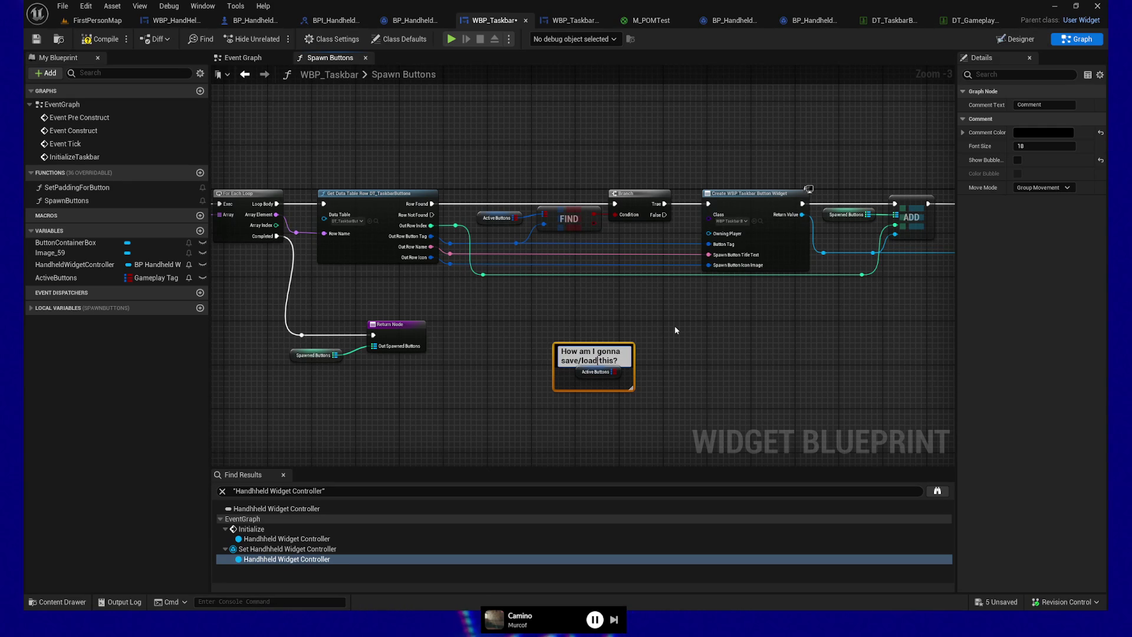
pyautogui.press('Return')
pyautogui.moveTo(634, 353); pyautogui.dragTo(651, 352)
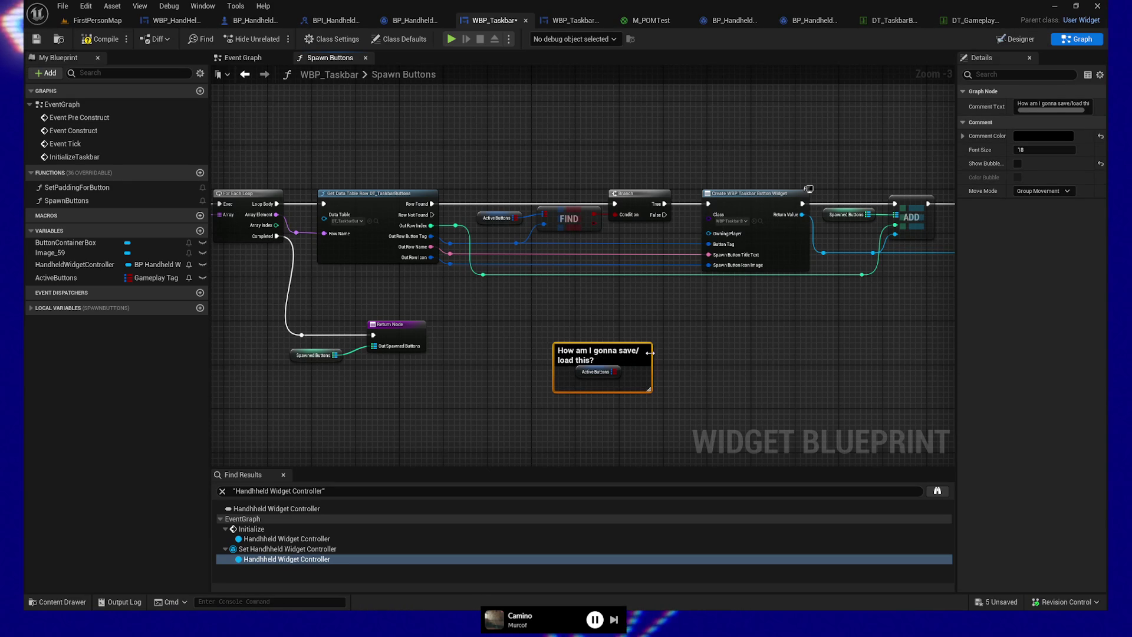
# Step: Cut the save/load comment out of Spawn Buttons and go to the main Event Graph
pyautogui.click(605, 337)
pyautogui.click(606, 338)
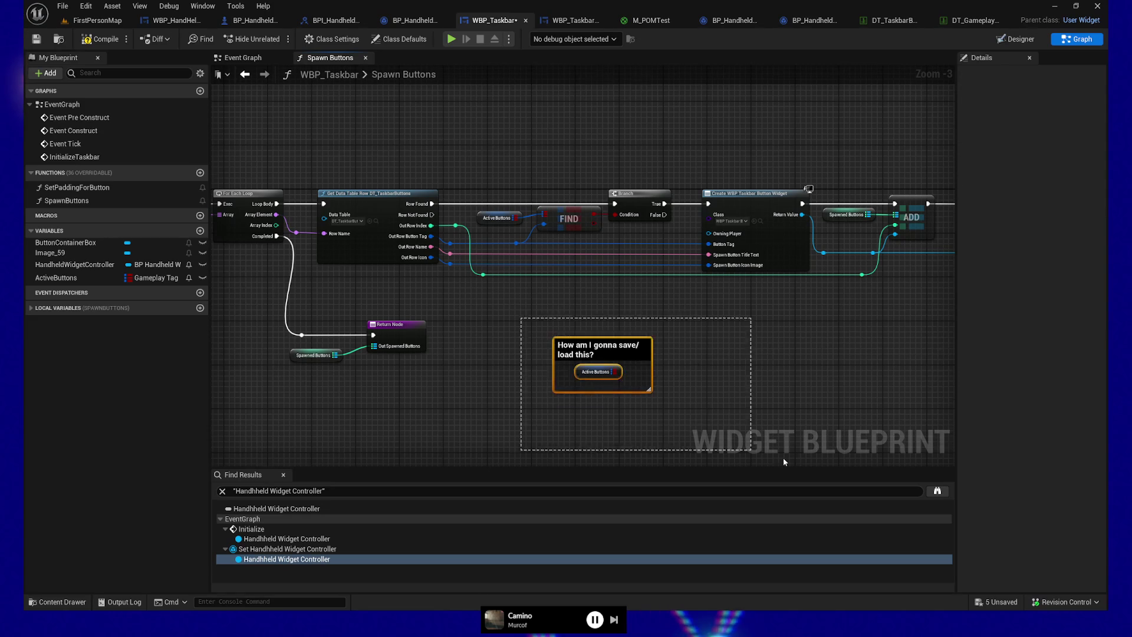
pyautogui.press('Delete')
pyautogui.click(271, 58)
# Step: Paste the save/load comment below the taskbar nodes with the Active Buttons getter inside
pyautogui.scroll(-4, 532, 256)
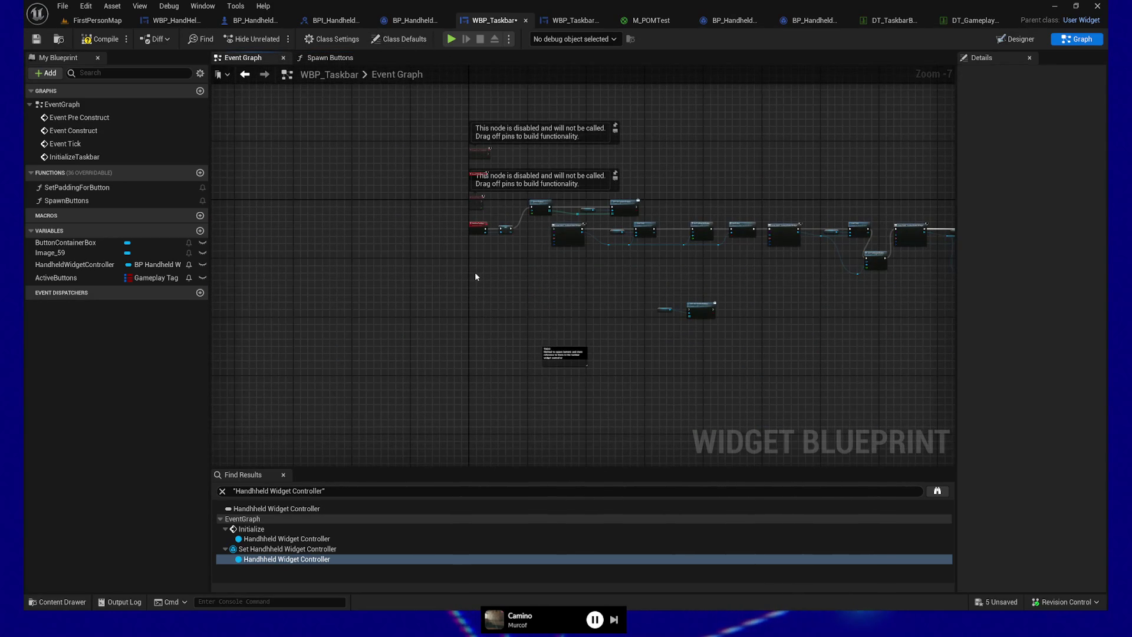
pyautogui.hotkey('ctrl', 'v')
pyautogui.moveTo(495, 267); pyautogui.dragTo(510, 271)
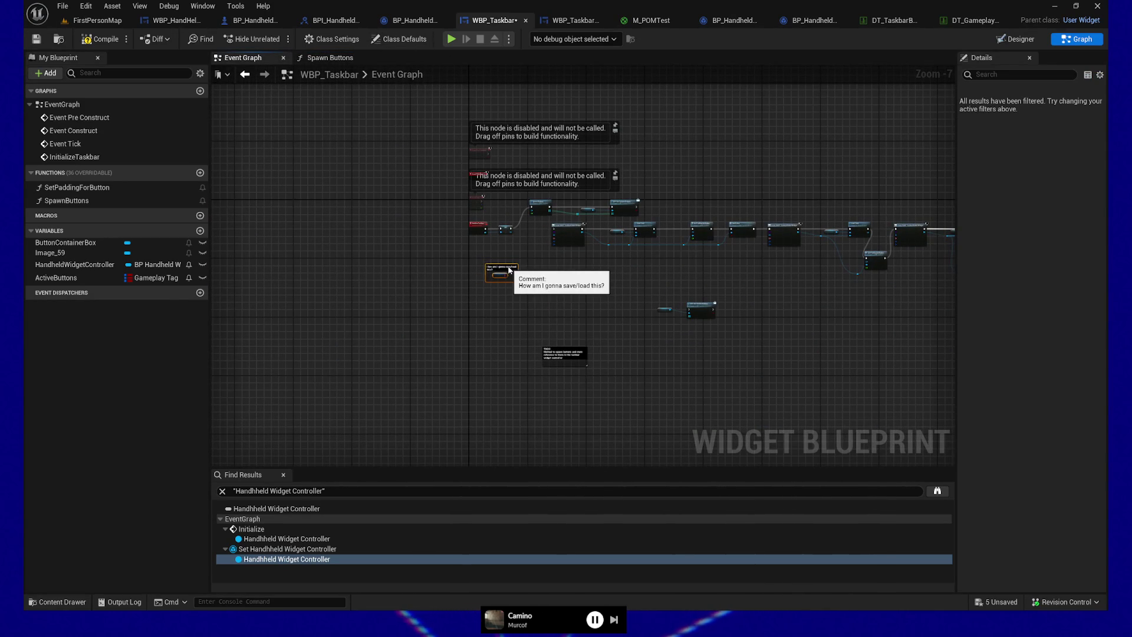
pyautogui.scroll(3, 529, 315)
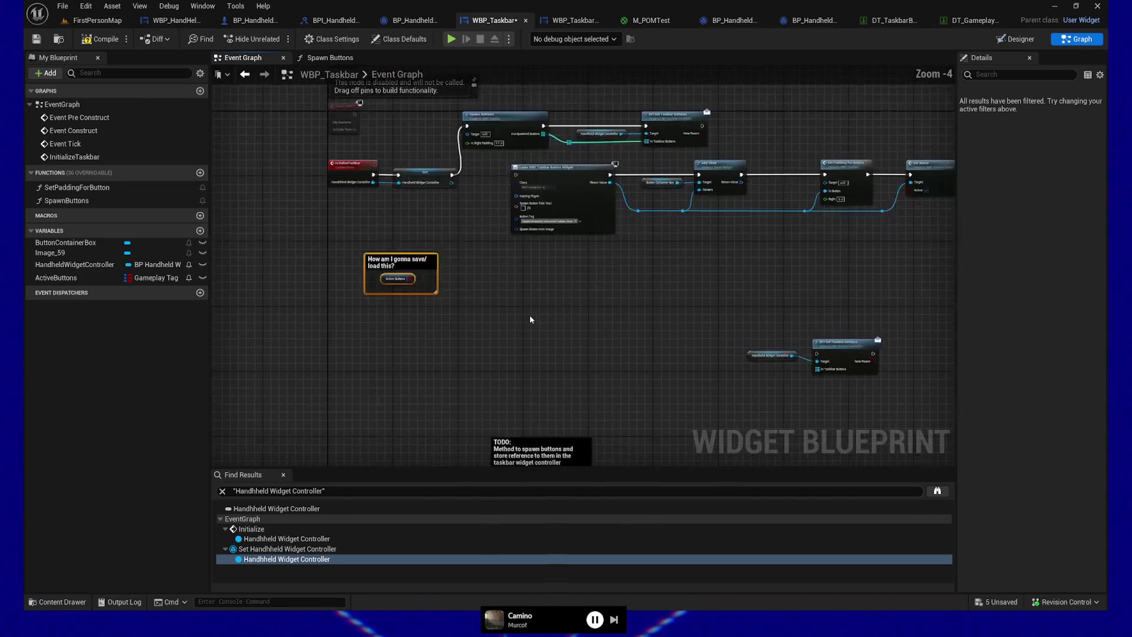
pyautogui.moveTo(600, 302)
pyautogui.mouseDown()
pyautogui.moveTo(586, 318)
pyautogui.moveTo(425, 310)
pyautogui.moveTo(459, 306)
pyautogui.moveTo(645, 355)
pyautogui.moveTo(708, 353)
pyautogui.mouseUp()
pyautogui.scroll(2, 374, 303)
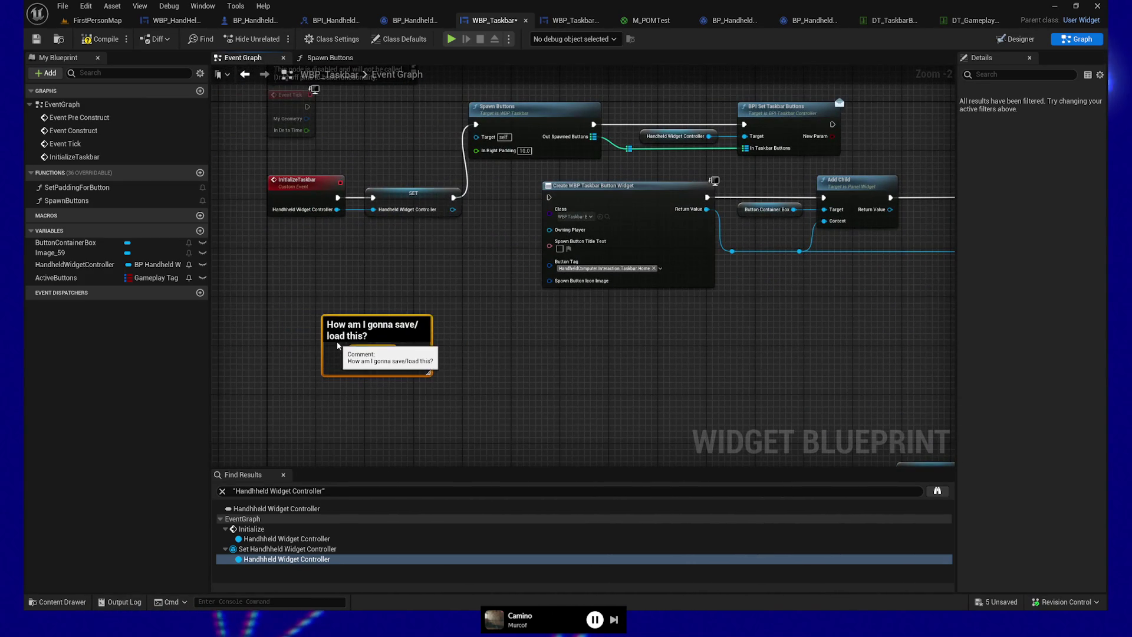
pyautogui.hotkey('ctrl', 'v')
# Step: Compile and save WBP_Taskbar, then bring up the InitializeTaskbar event's actions
pyautogui.click(100, 39)
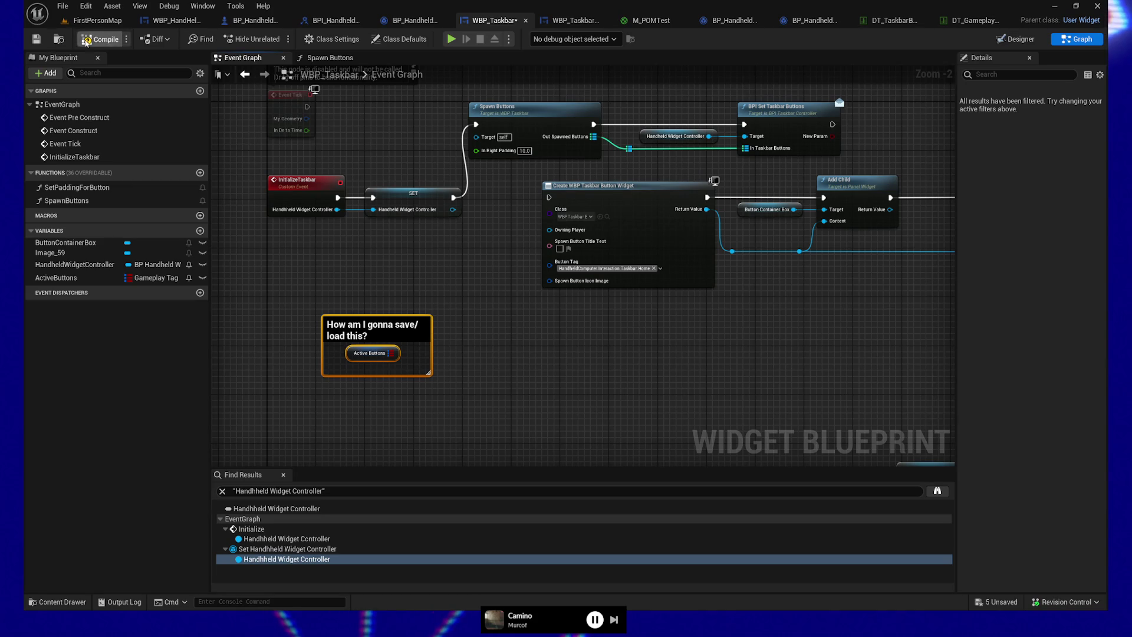
pyautogui.click(36, 39)
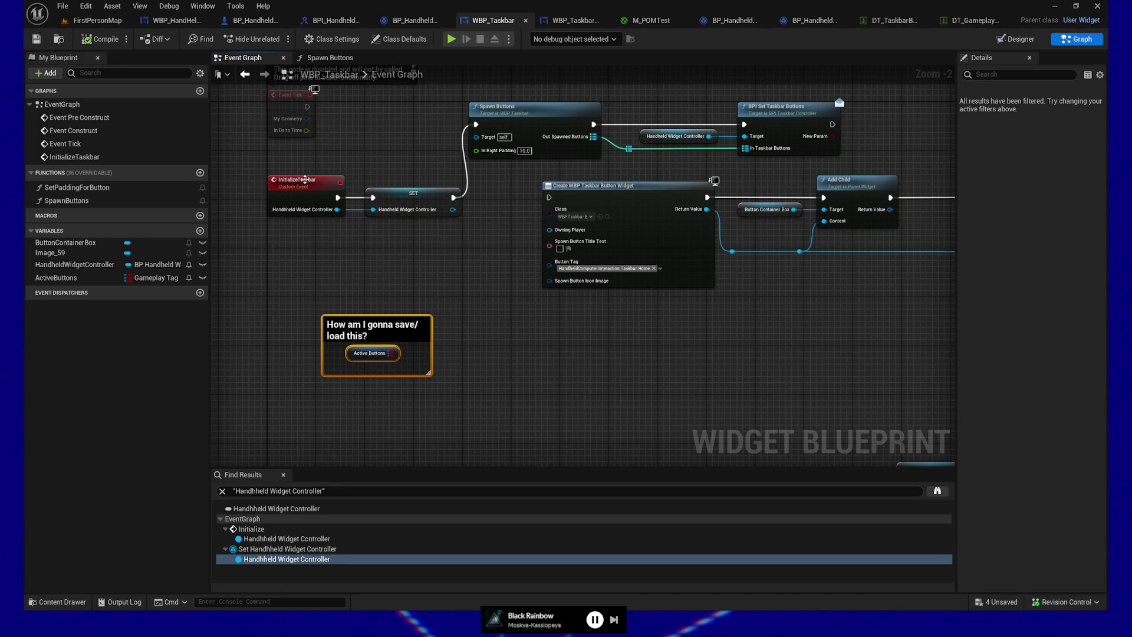
pyautogui.rightClick(310, 187)
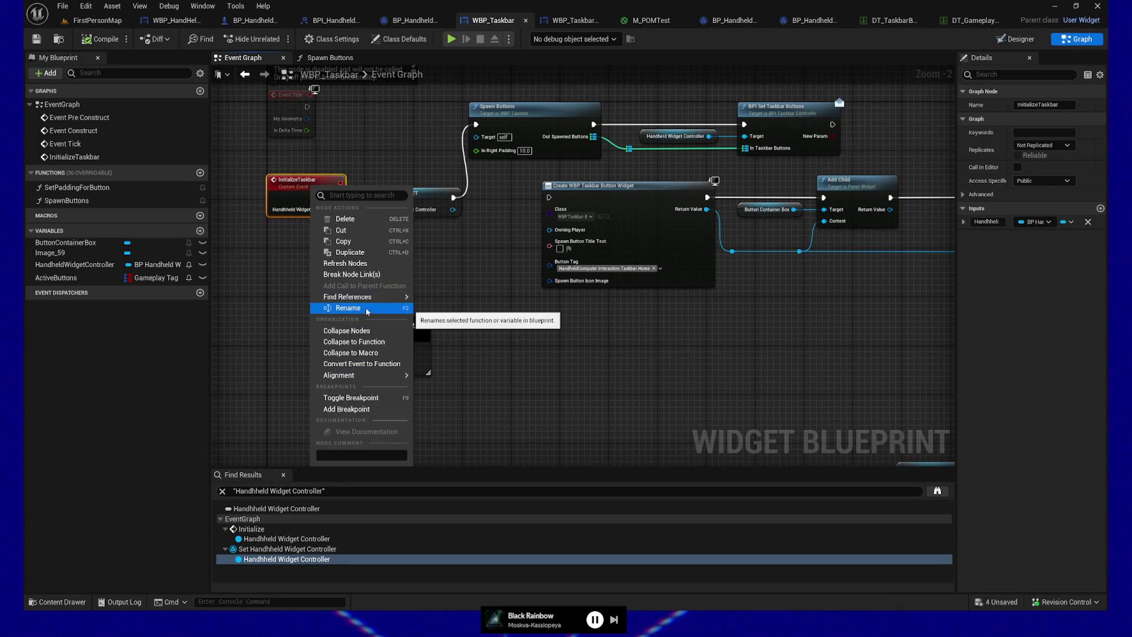
# Step: Search all blueprints for InitializeTaskbar references and read the full result paths
pyautogui.moveTo(366, 296)
pyautogui.click(454, 325)
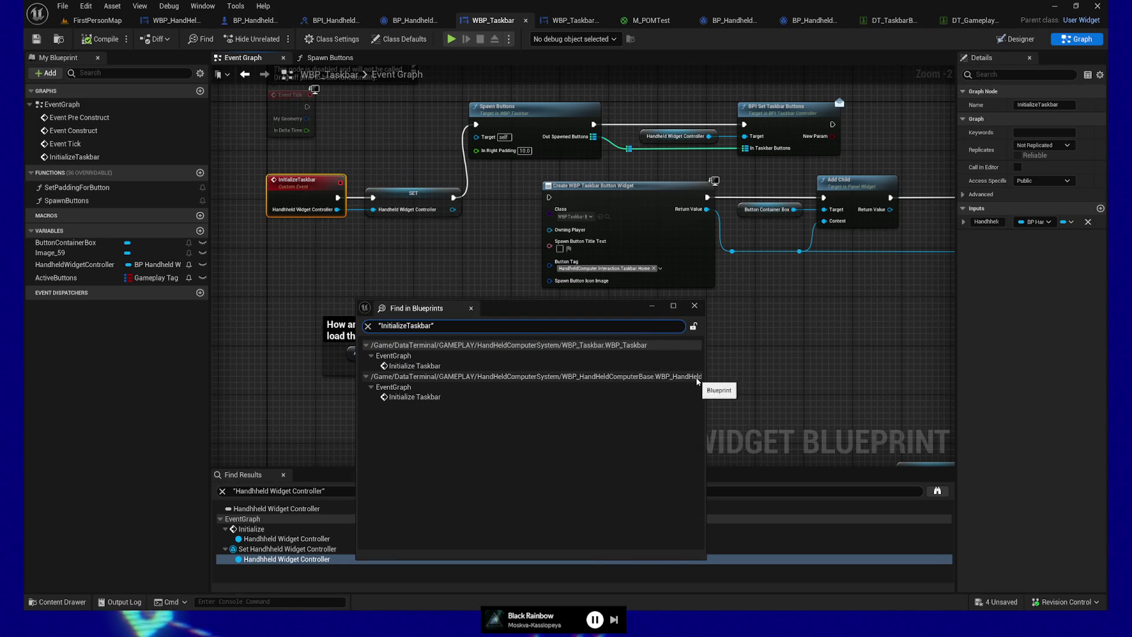
pyautogui.moveTo(704, 381); pyautogui.dragTo(773, 381)
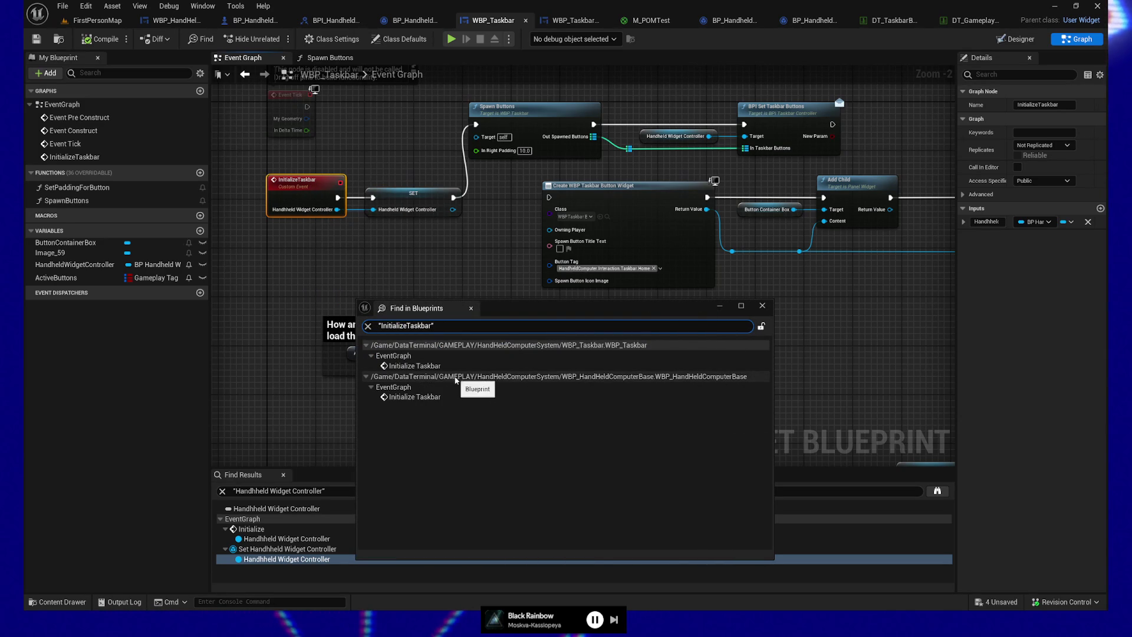
pyautogui.click(720, 306)
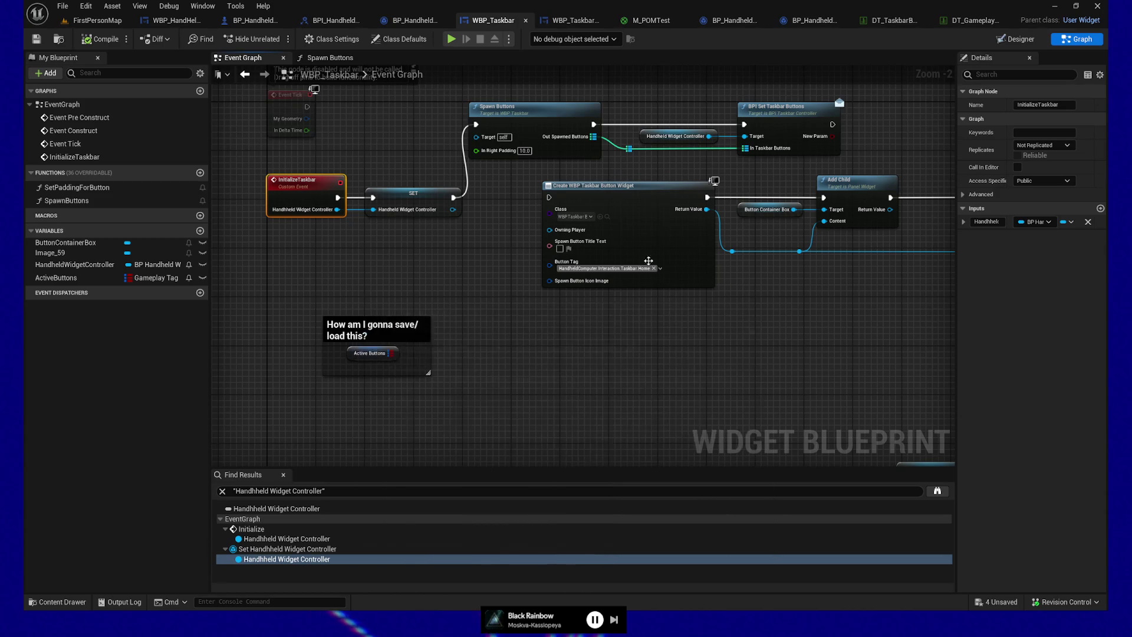
# Step: Look over WBP_HandHeldComputerBase's event graph, then return to WBP_Taskbar
pyautogui.click(175, 24)
pyautogui.moveTo(302, 145); pyautogui.dragTo(517, 285)
pyautogui.scroll(-4, 476, 321)
pyautogui.moveTo(470, 337); pyautogui.dragTo(405, 272)
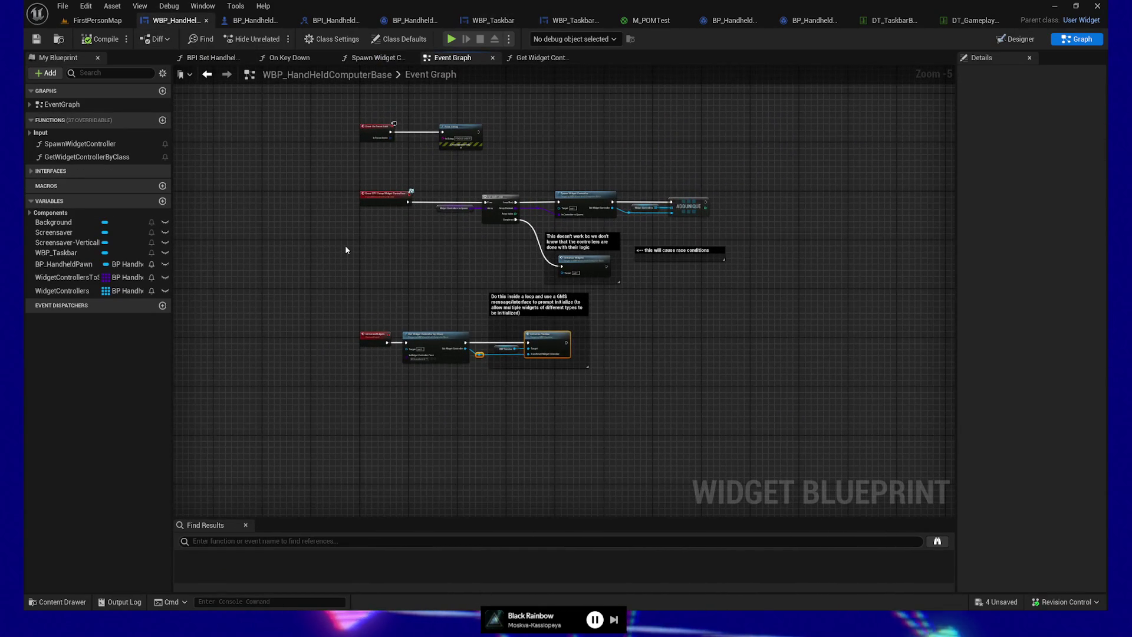
pyautogui.scroll(2, 345, 246)
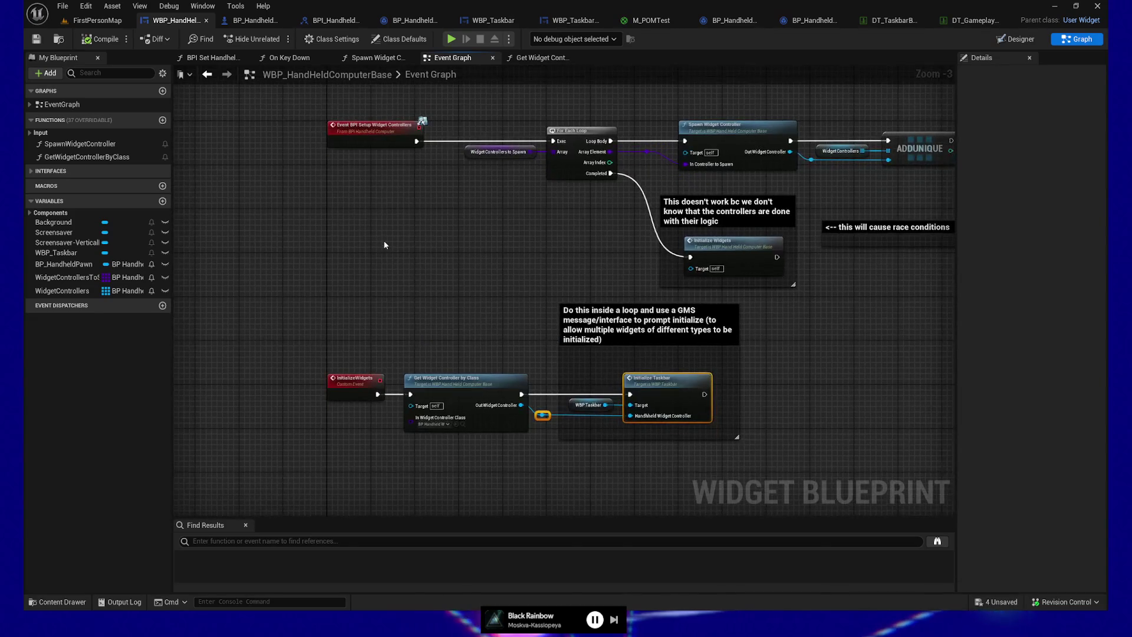
pyautogui.scroll(1, 437, 301)
pyautogui.scroll(-1, 437, 302)
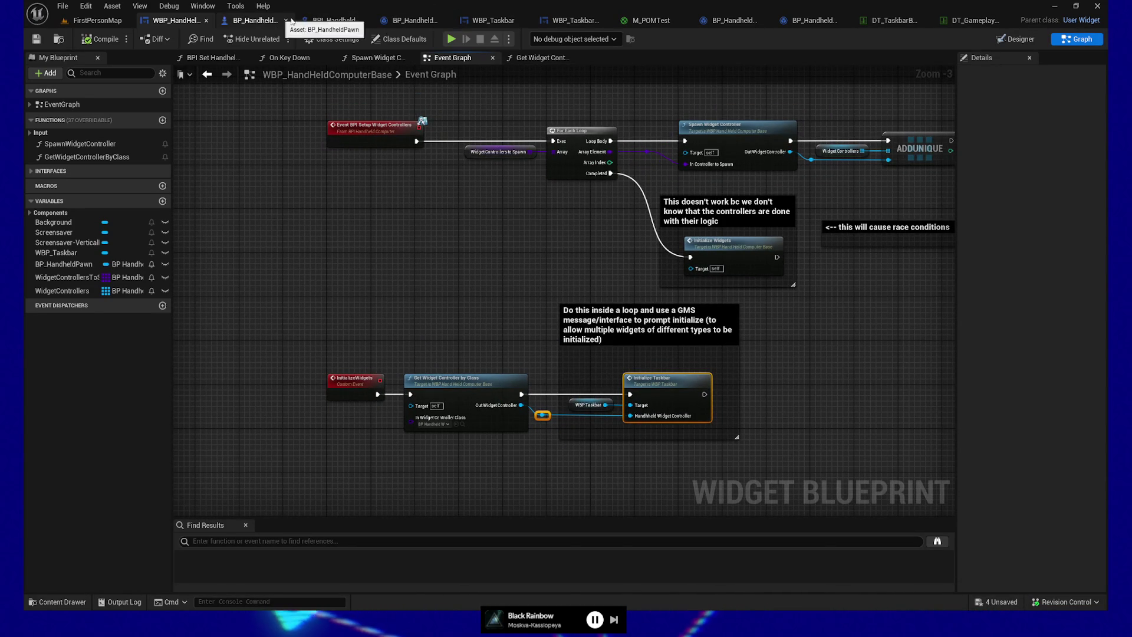
pyautogui.click(495, 22)
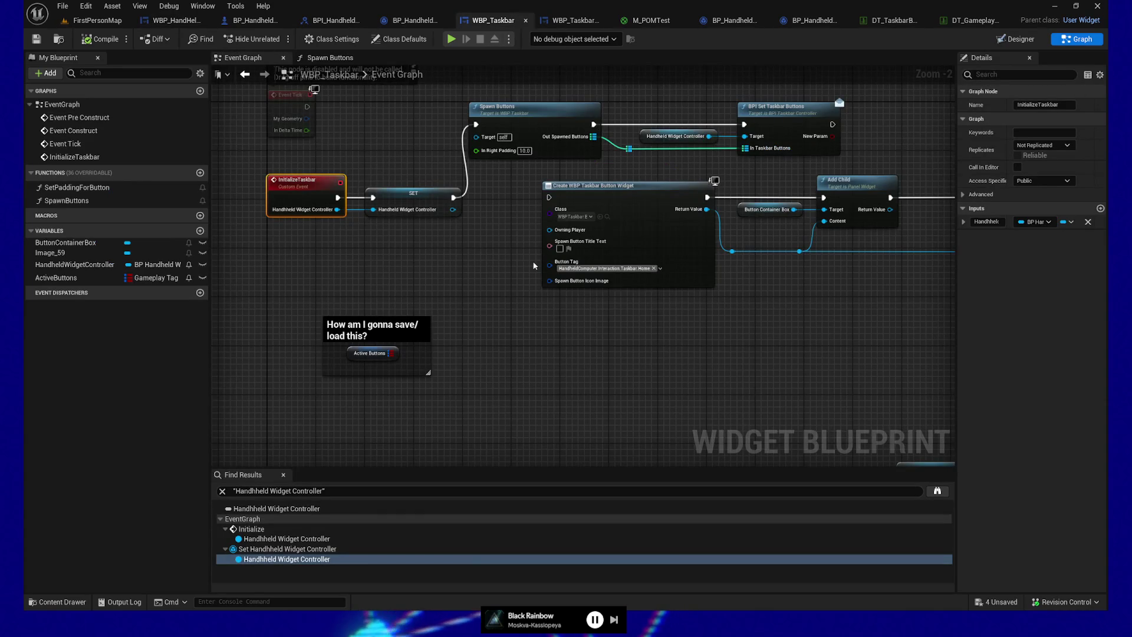
# Step: Review the taskbar's Add Child, Set Padding and Set Active nodes, then view Spawn Buttons
pyautogui.moveTo(400, 299); pyautogui.dragTo(490, 313)
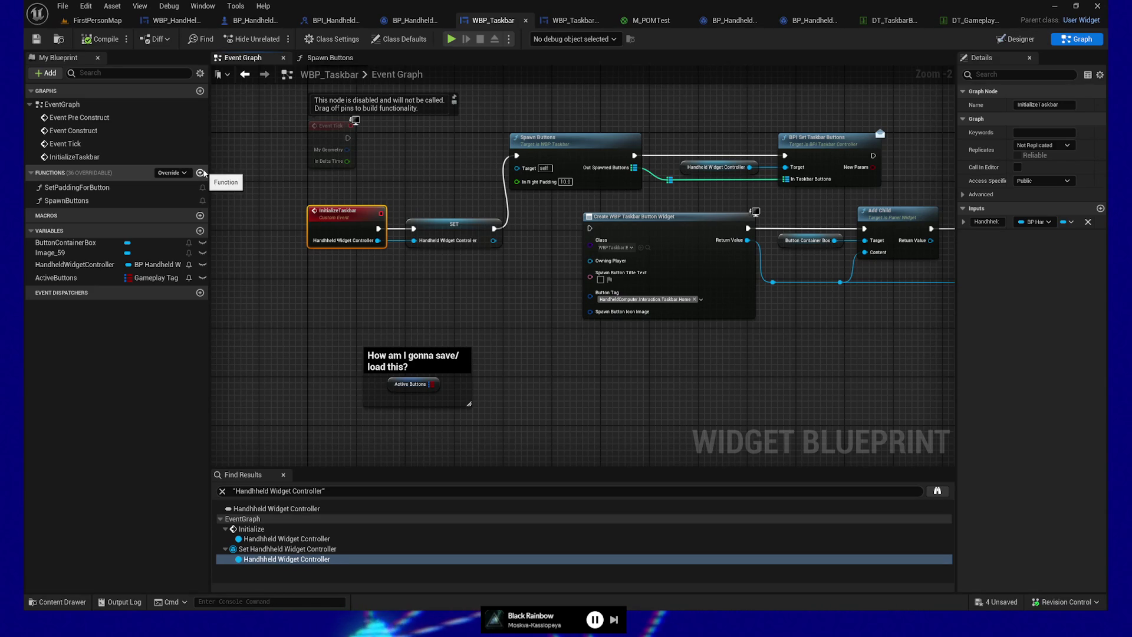
pyautogui.moveTo(794, 425)
pyautogui.mouseDown()
pyautogui.moveTo(496, 358)
pyautogui.moveTo(518, 321)
pyautogui.moveTo(355, 342)
pyautogui.mouseUp()
pyautogui.moveTo(592, 334)
pyautogui.mouseDown()
pyautogui.moveTo(296, 336)
pyautogui.moveTo(674, 319)
pyautogui.mouseUp()
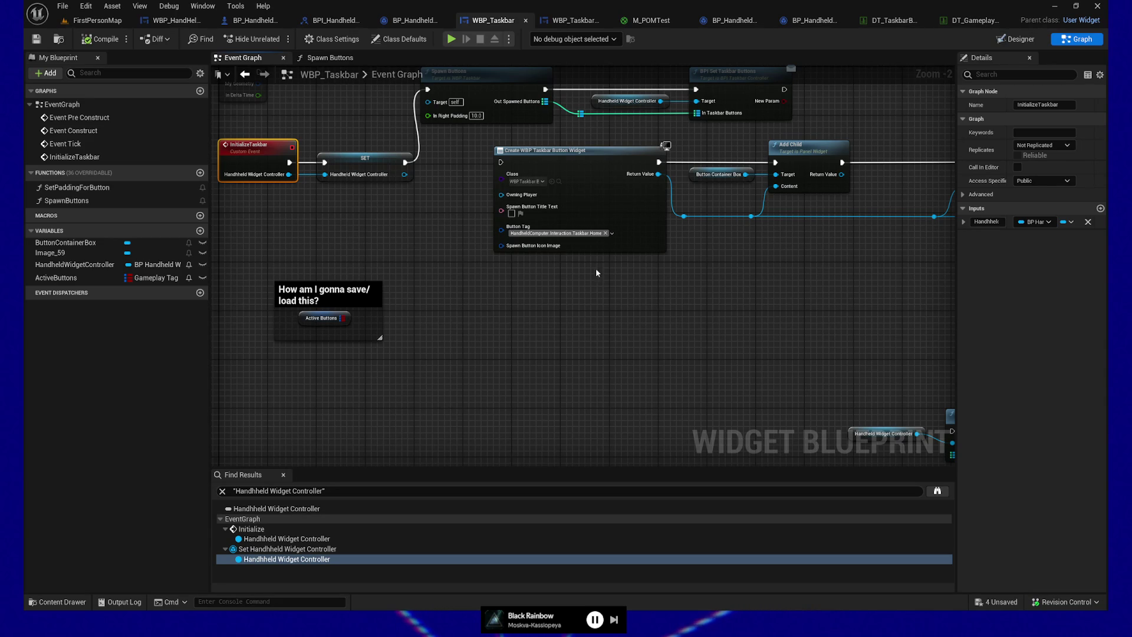
pyautogui.click(331, 57)
pyautogui.moveTo(532, 363); pyautogui.dragTo(672, 361)
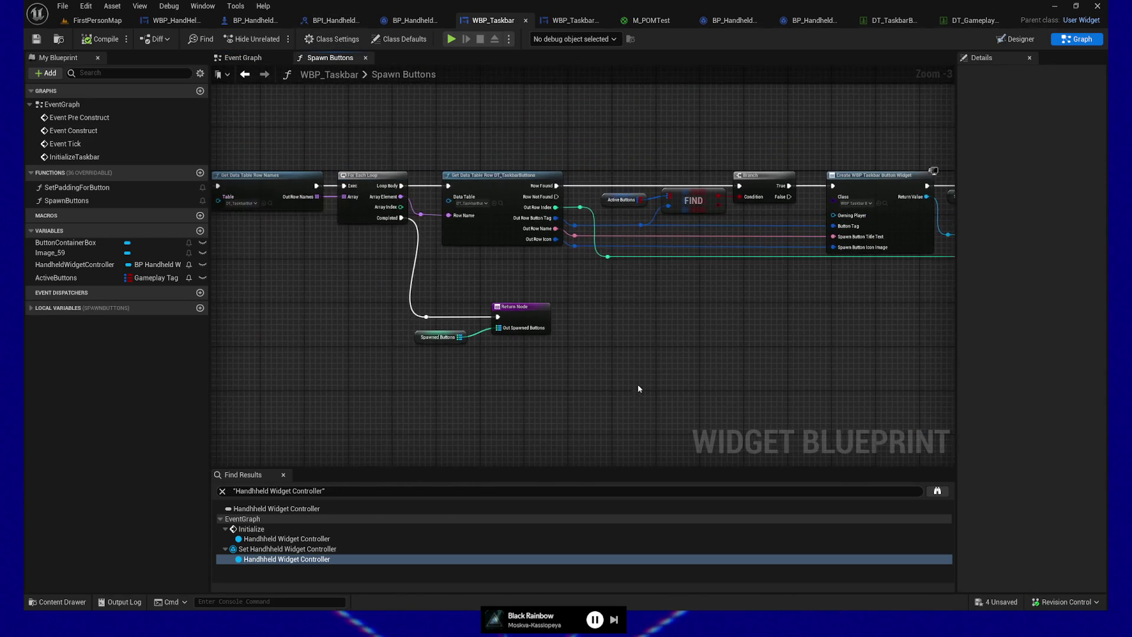
# Step: Run ButtonContainerBox Clear Children first in Spawn Buttons, before Get Data Table Row Names, and compile
pyautogui.moveTo(413, 216)
pyautogui.mouseDown()
pyautogui.moveTo(652, 235)
pyautogui.moveTo(683, 248)
pyautogui.mouseUp()
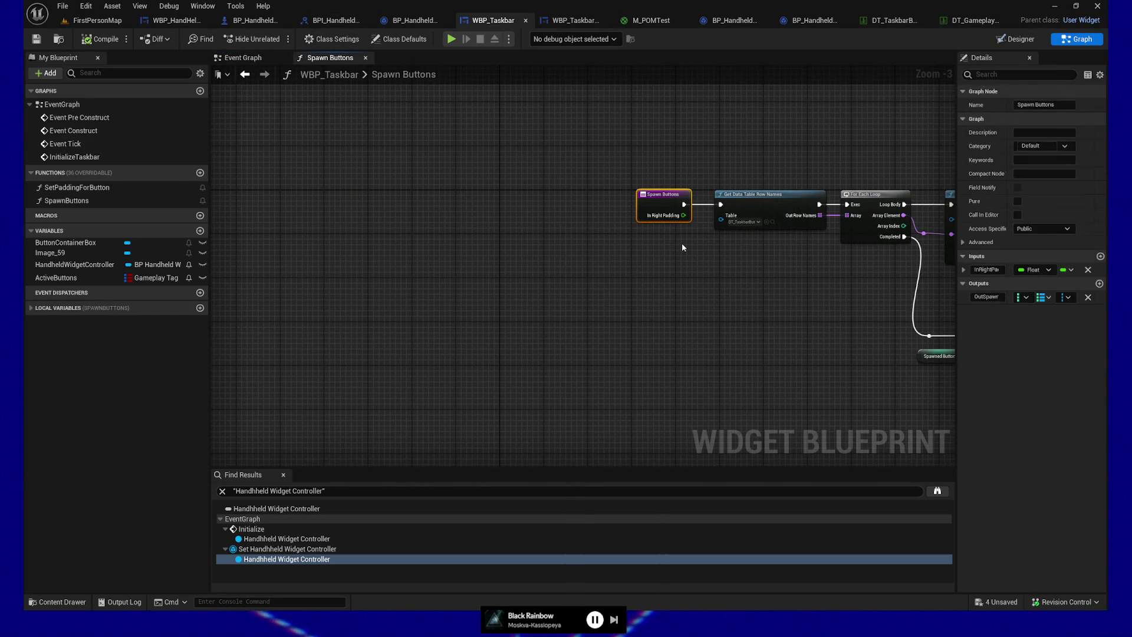
pyautogui.moveTo(664, 195); pyautogui.dragTo(471, 195)
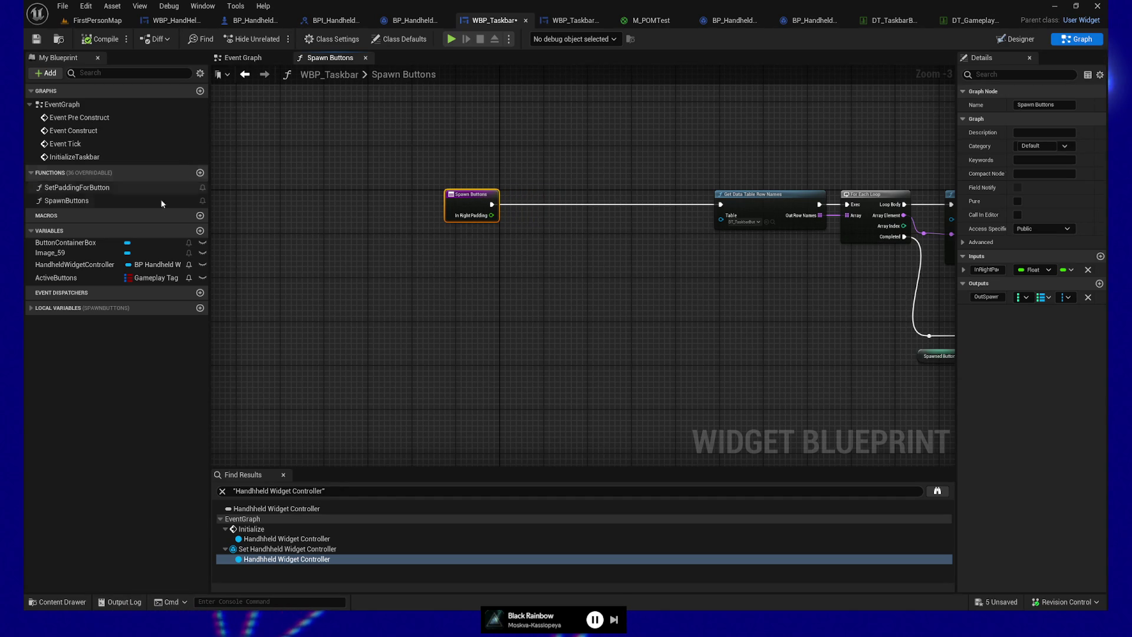
pyautogui.moveTo(65, 244)
pyautogui.mouseDown()
pyautogui.moveTo(564, 278)
pyautogui.moveTo(613, 262)
pyautogui.mouseUp()
pyautogui.write('clear')
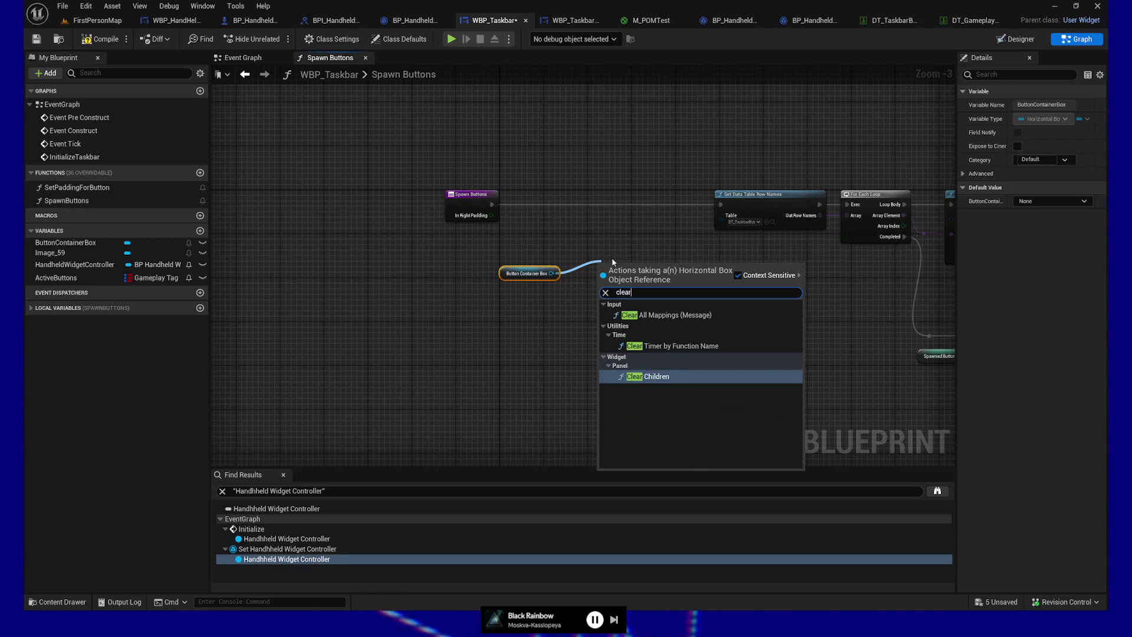
pyautogui.click(672, 377)
pyautogui.moveTo(513, 273)
pyautogui.mouseDown()
pyautogui.moveTo(491, 292)
pyautogui.moveTo(529, 292)
pyautogui.mouseUp()
pyautogui.moveTo(489, 204)
pyautogui.mouseDown()
pyautogui.moveTo(578, 282)
pyautogui.moveTo(637, 277)
pyautogui.moveTo(720, 205)
pyautogui.mouseUp()
pyautogui.moveTo(505, 262)
pyautogui.mouseDown()
pyautogui.moveTo(643, 309)
pyautogui.moveTo(620, 201)
pyautogui.mouseUp()
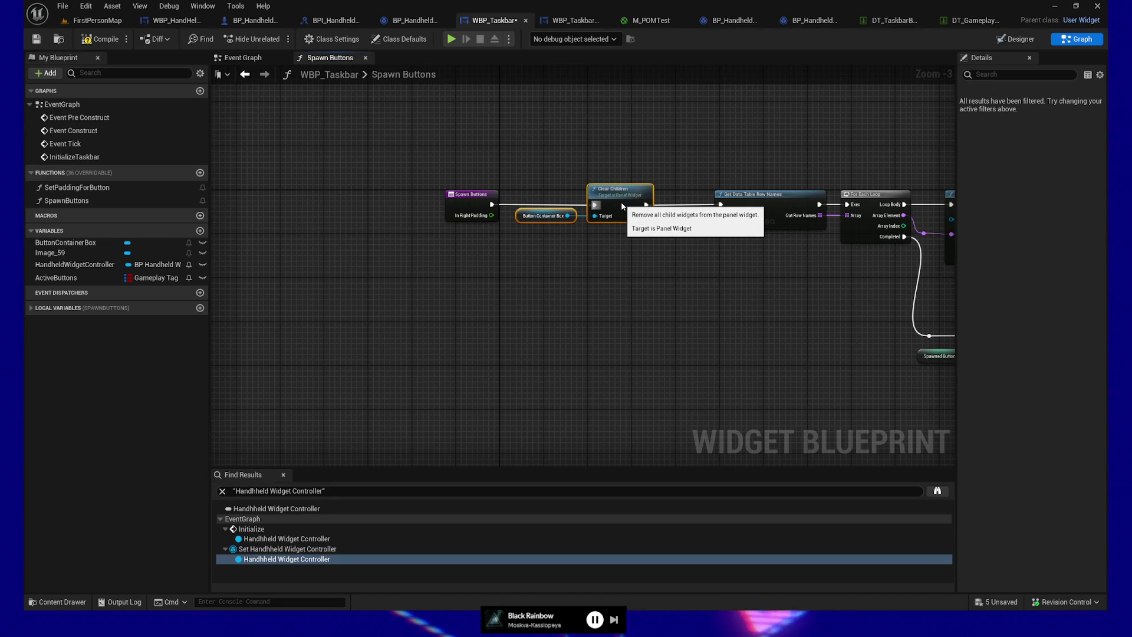
pyautogui.click(99, 39)
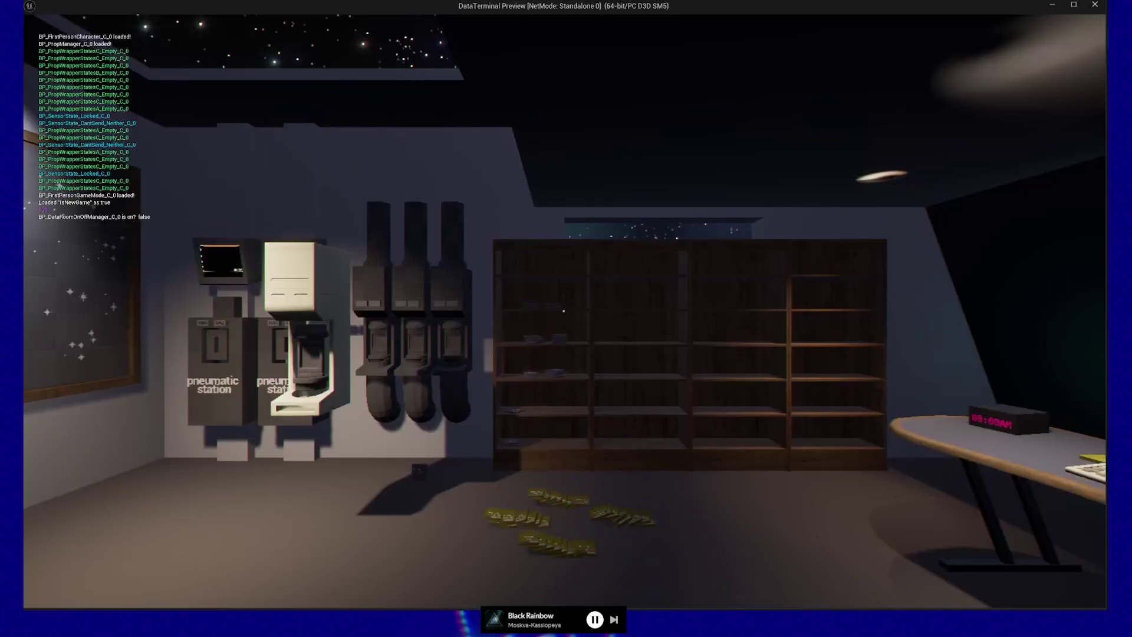
# Step: Cycle the highlight left and right across the taskbar buttons, then quit the preview
pyautogui.press('Left')
pyautogui.press('Left')
pyautogui.press('Left')
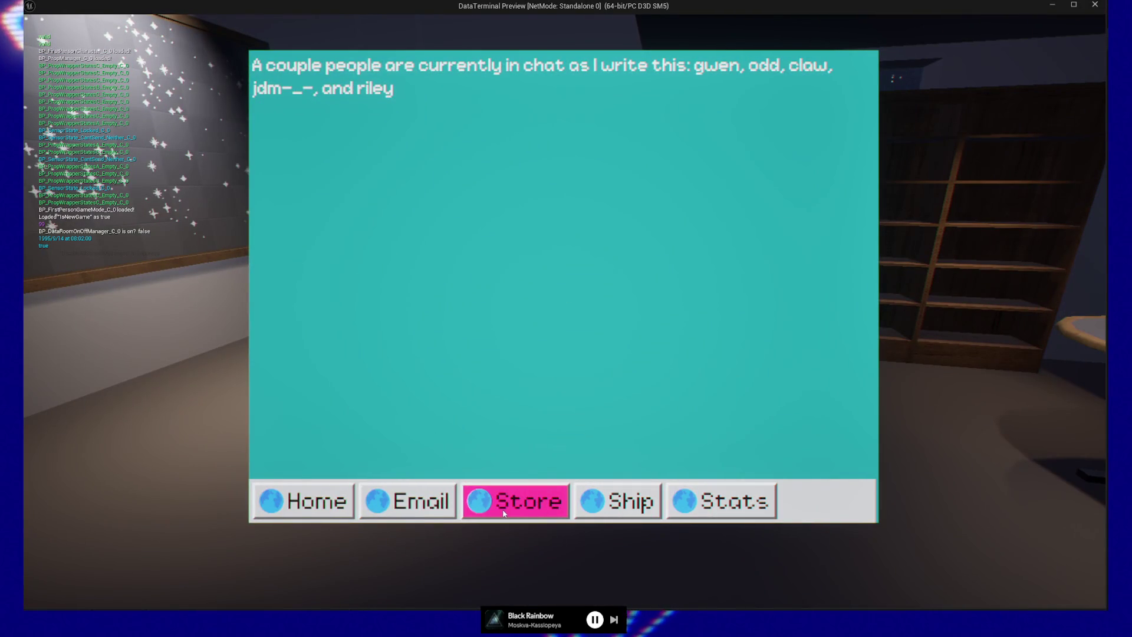
pyautogui.press('Right')
pyautogui.press('Right')
pyautogui.press('Right')
pyautogui.press('Right')
pyautogui.press('Left')
pyautogui.press('Left')
pyautogui.press('Right')
pyautogui.press('Right')
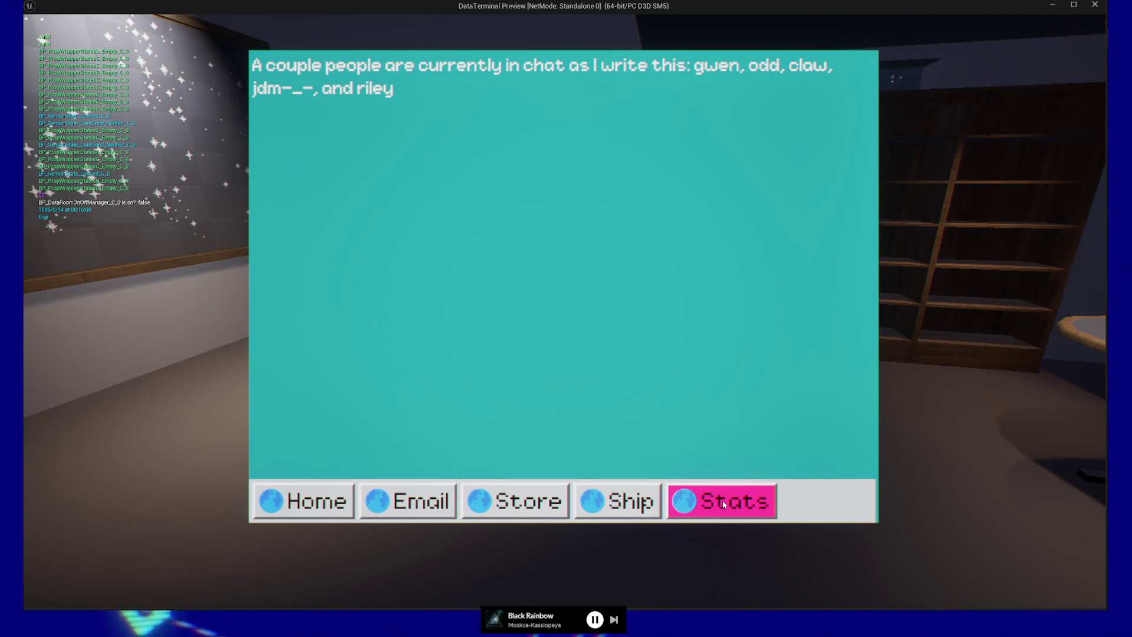
pyautogui.press('Escape')
pyautogui.click(567, 483)
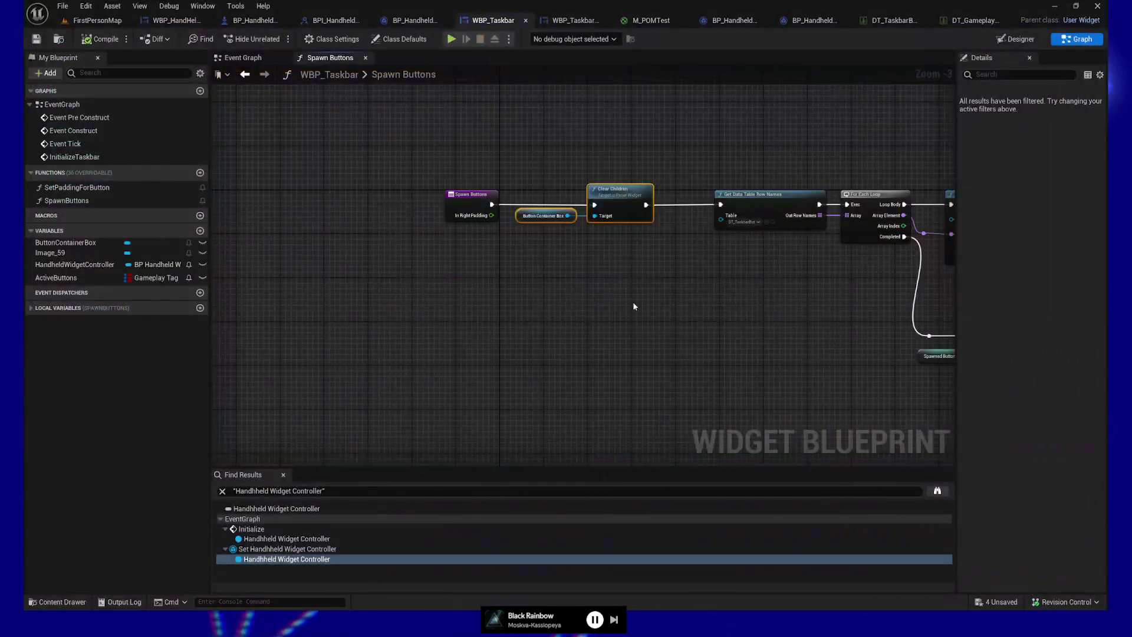
# Step: Rename DT_TaskbarButtons rows Ship to Systems and Stats to Data, and save the table
pyautogui.click(892, 20)
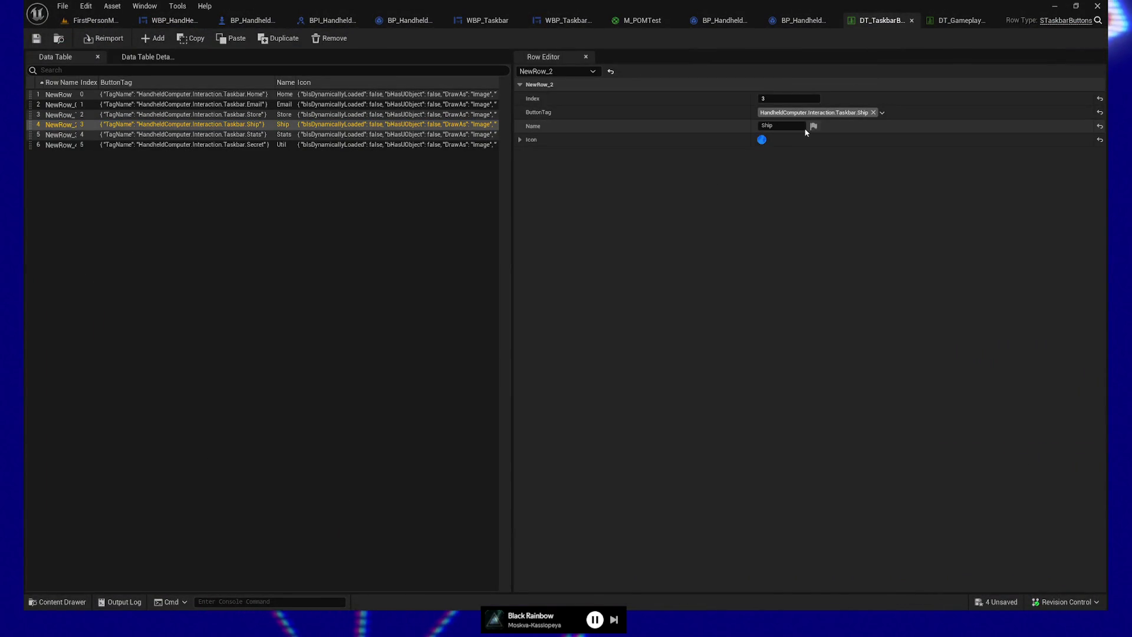
pyautogui.moveTo(802, 126); pyautogui.dragTo(736, 130)
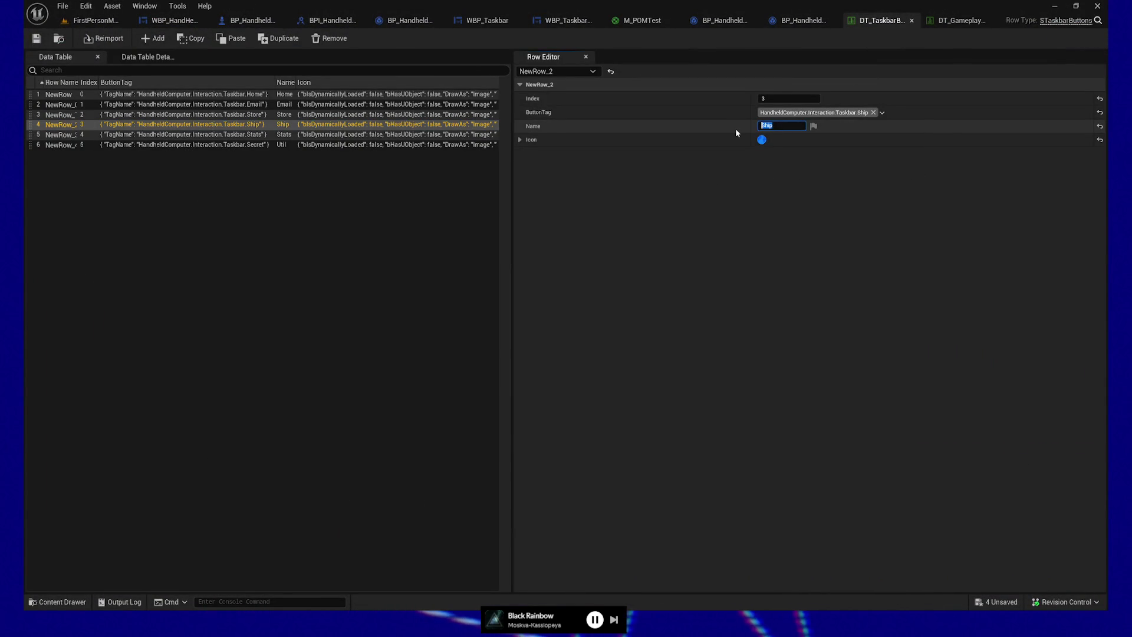
pyautogui.write('Systems')
pyautogui.press('Return')
pyautogui.click(268, 134)
pyautogui.moveTo(776, 126); pyautogui.dragTo(707, 125)
pyautogui.write('Data')
pyautogui.press('Return')
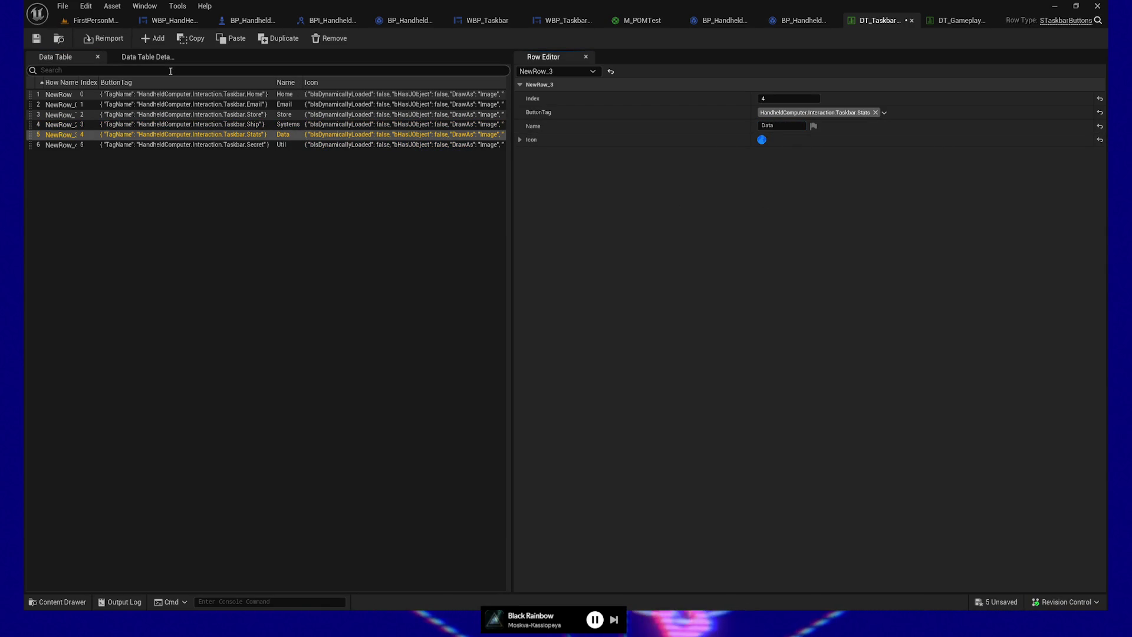
pyautogui.hotkey('ctrl', 's')
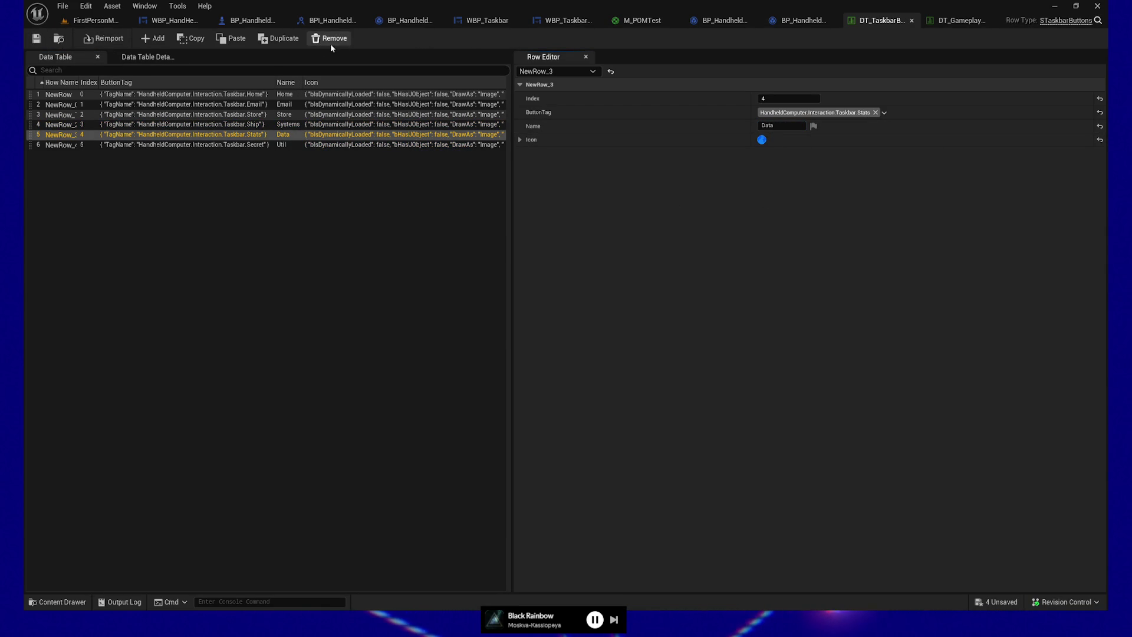
pyautogui.click(93, 20)
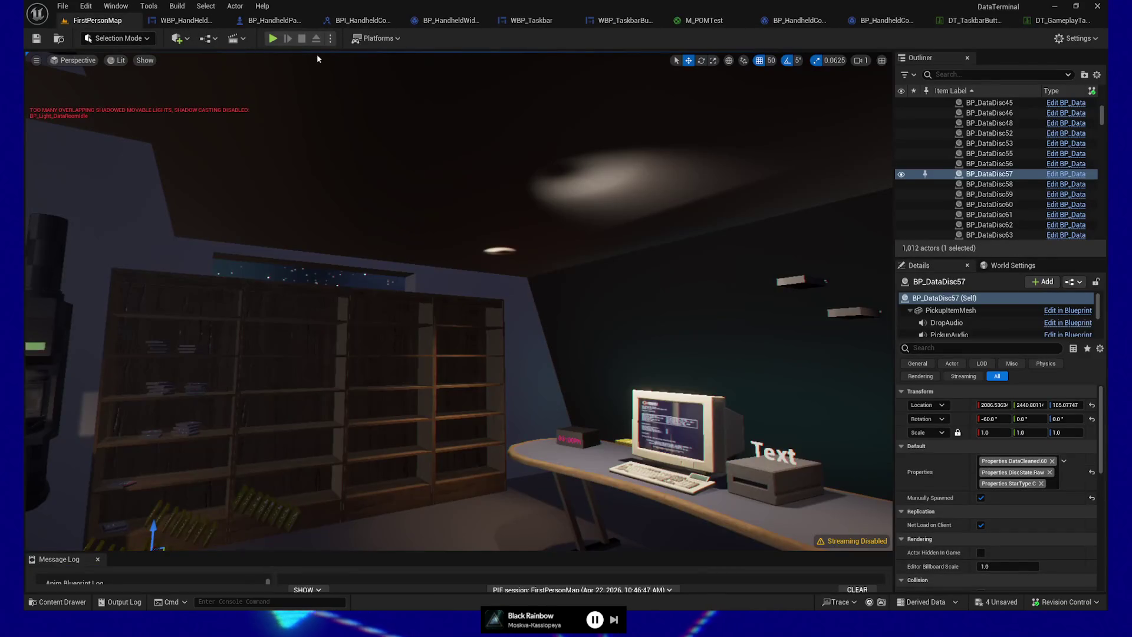
pyautogui.click(348, 21)
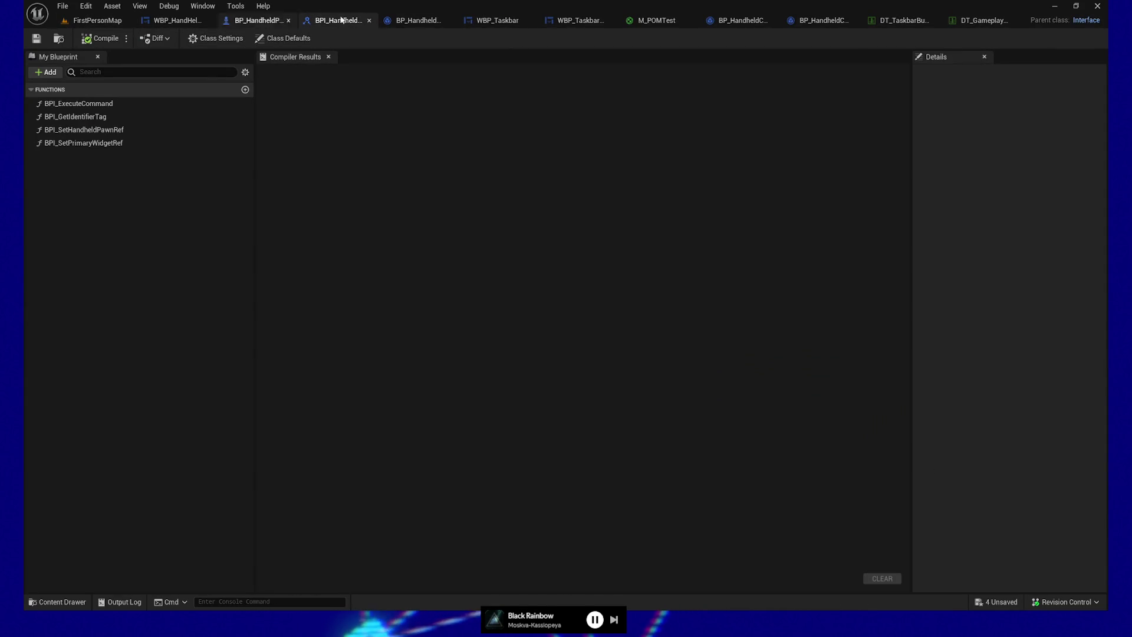
# Step: Switch to BP_HandheldPawn's event graph to launch the handheld taskbar preview
pyautogui.click(263, 23)
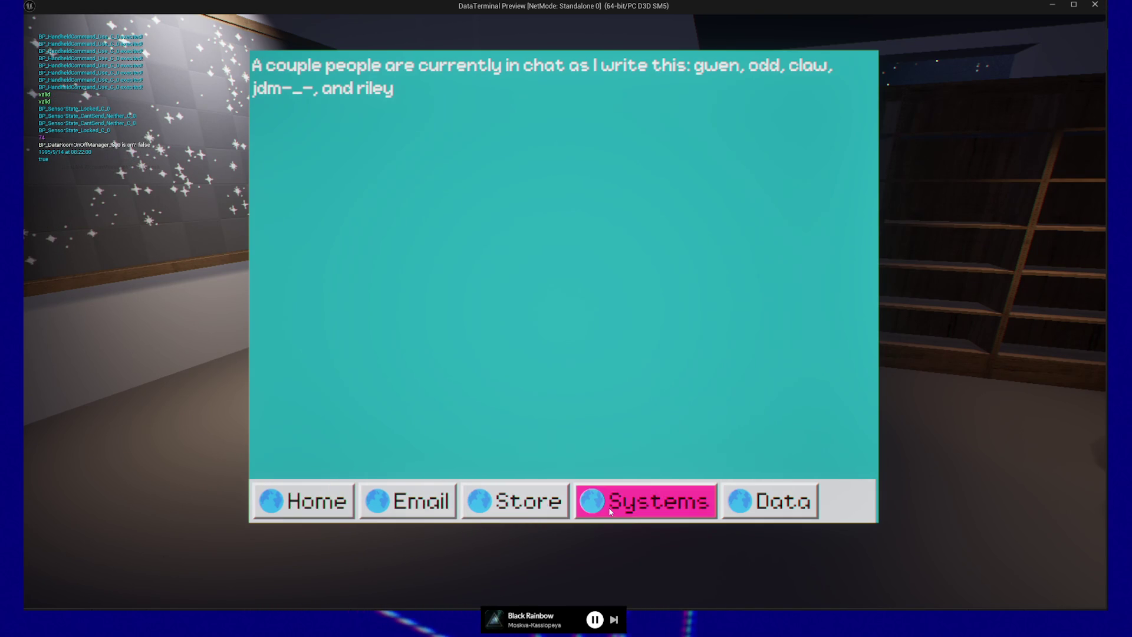
# Step: Test the Data button in the preview, then quit back to the editor
pyautogui.click(752, 508)
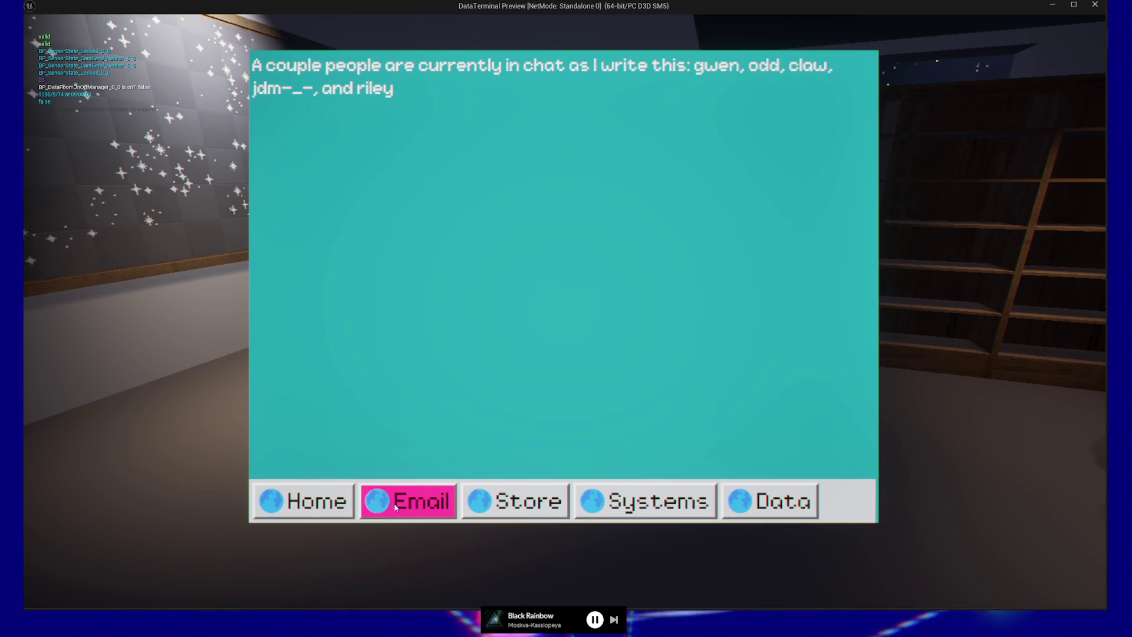
pyautogui.press('Escape')
pyautogui.press('Escape')
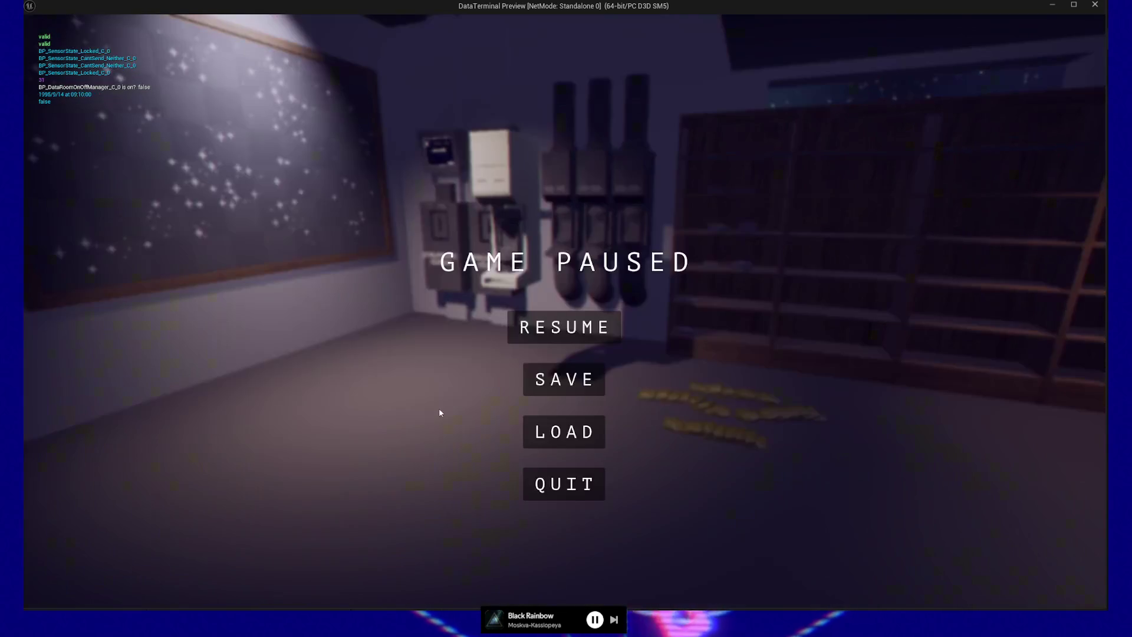
pyautogui.click(539, 479)
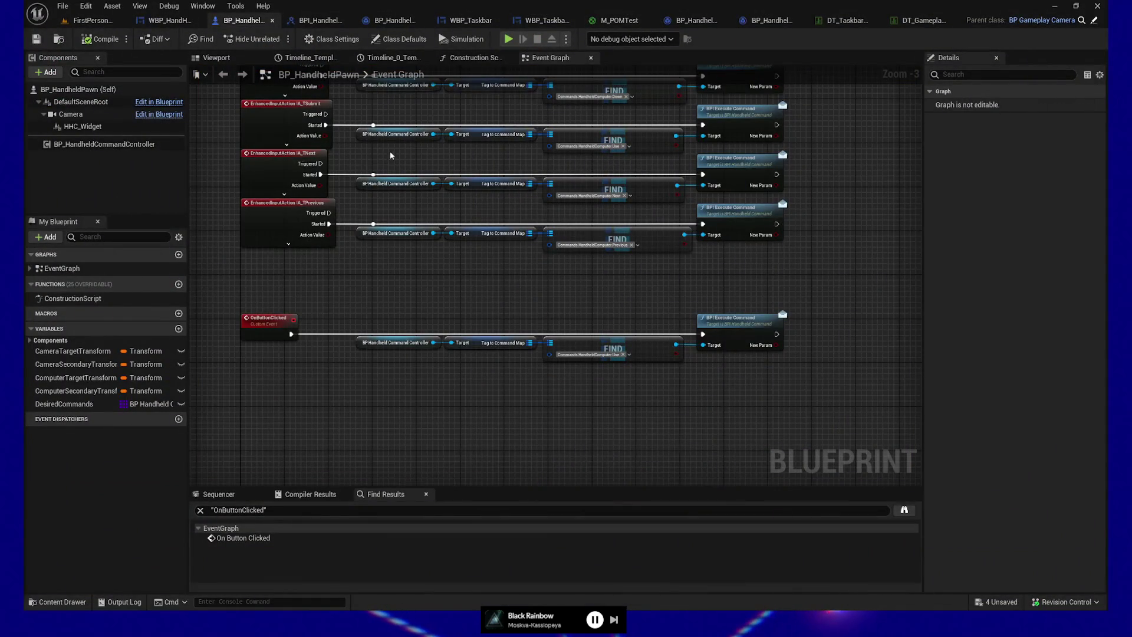
# Step: Check the taskbar button widget and Spawn Buttons graph, then return to the taskbar event graph
pyautogui.click(528, 21)
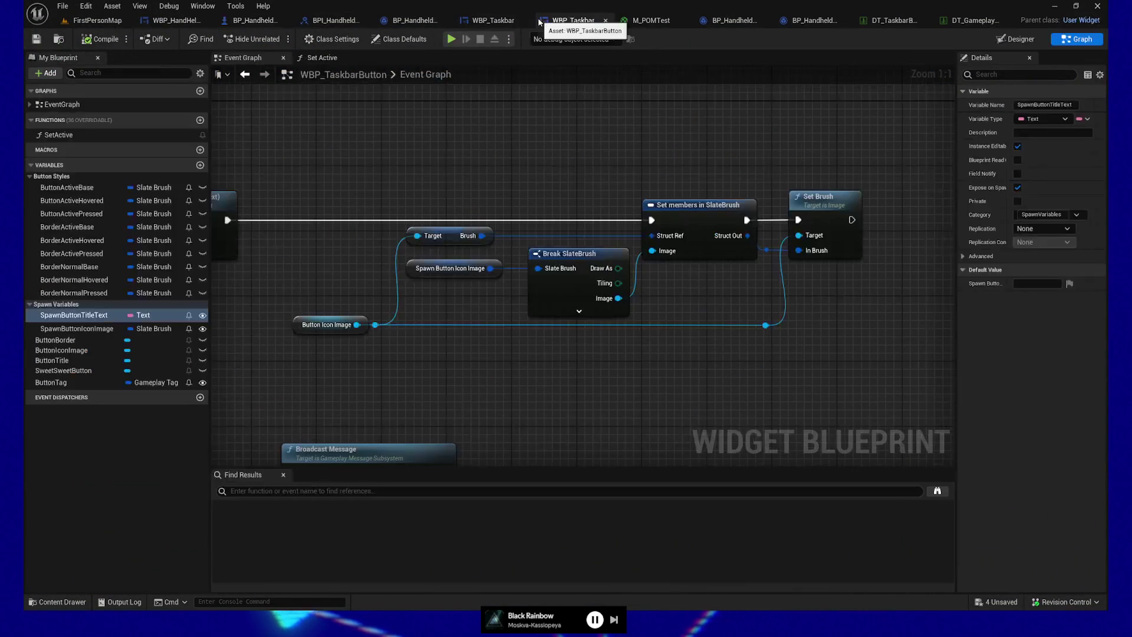
pyautogui.click(501, 20)
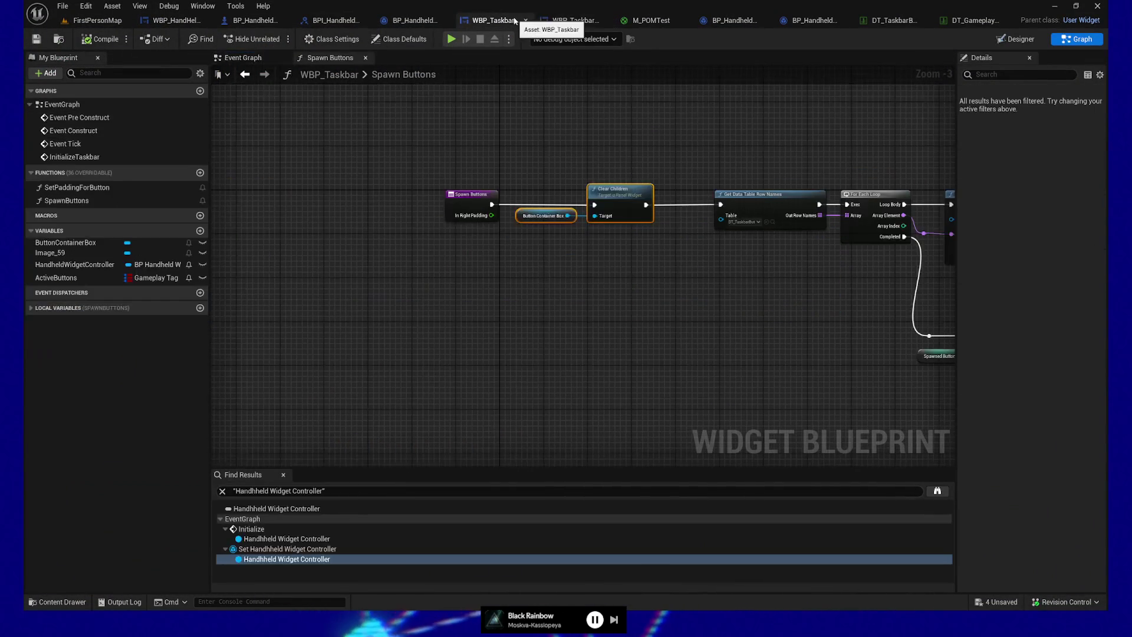
pyautogui.scroll(-2, 604, 342)
pyautogui.moveTo(604, 343); pyautogui.dragTo(629, 326)
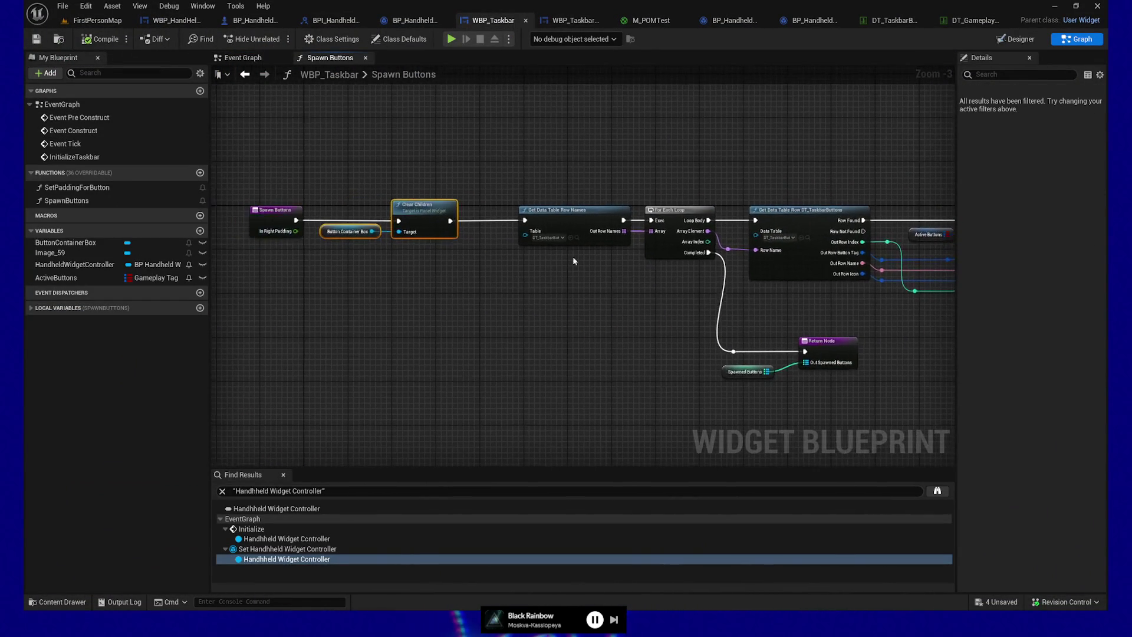
pyautogui.click(241, 59)
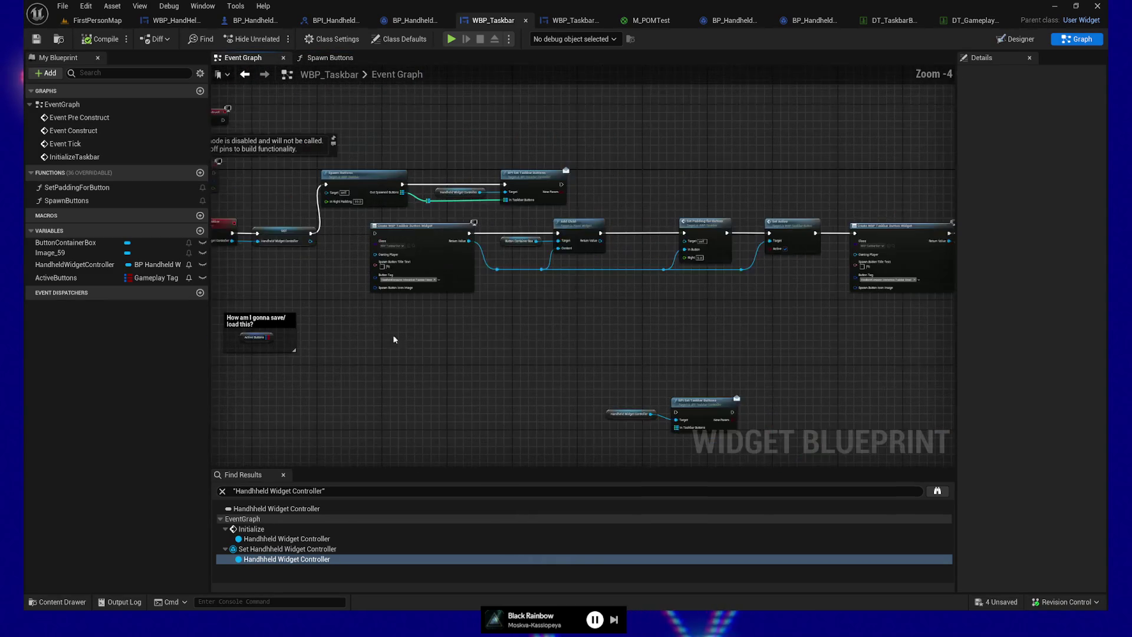
pyautogui.scroll(-1, 387, 328)
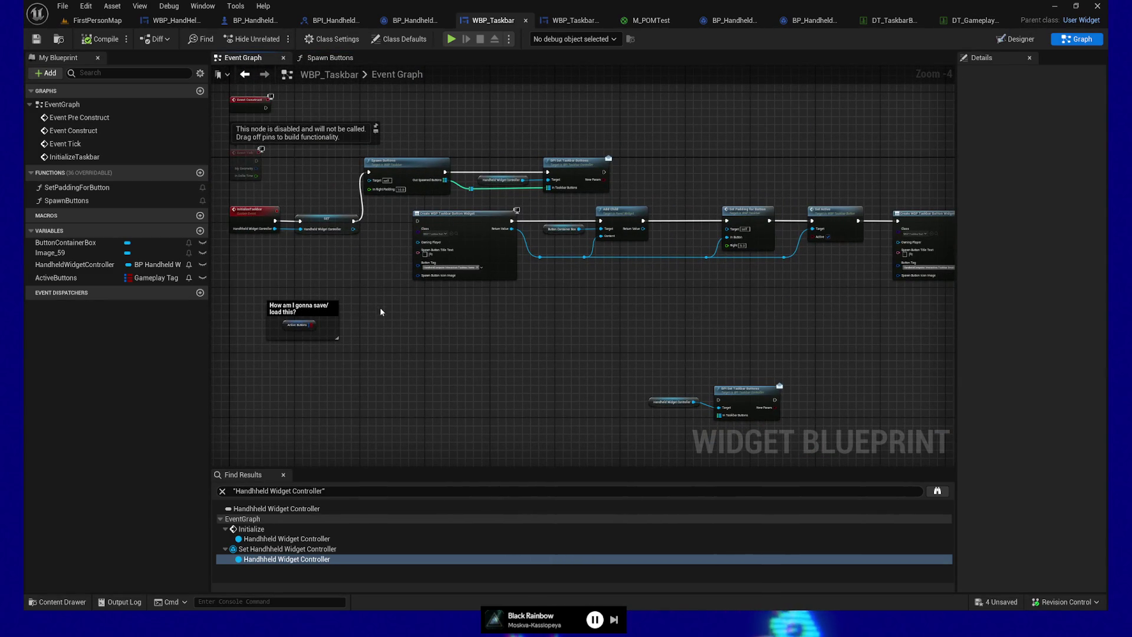
# Step: Delete the old hand-built button-creation, Add Child, Set Padding and Set Active nodes
pyautogui.moveTo(380, 304)
pyautogui.mouseDown()
pyautogui.moveTo(518, 203)
pyautogui.moveTo(654, 203)
pyautogui.mouseUp()
pyautogui.moveTo(726, 229); pyautogui.dragTo(455, 243)
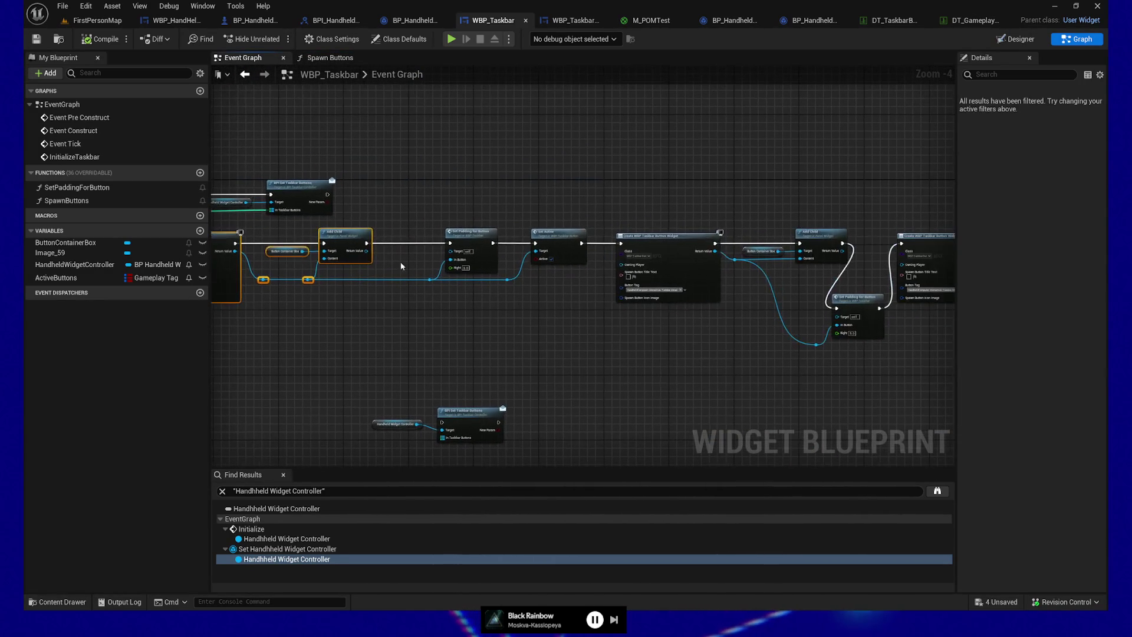
pyautogui.moveTo(417, 354)
pyautogui.mouseDown()
pyautogui.moveTo(897, 220)
pyautogui.moveTo(944, 224)
pyautogui.mouseUp()
pyautogui.moveTo(854, 362); pyautogui.dragTo(621, 350)
pyautogui.press('Delete')
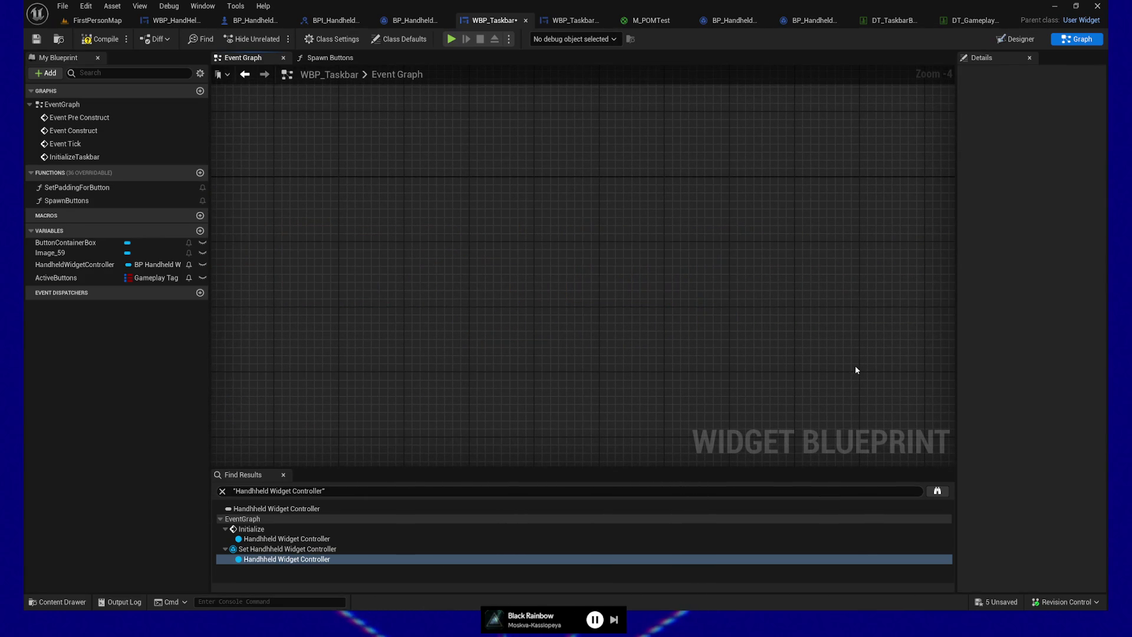
# Step: Select the BPI Set Taskbar Buttons node fed by Spawn Buttons' Out Spawned Buttons
pyautogui.moveTo(342, 107)
pyautogui.mouseDown()
pyautogui.moveTo(696, 150)
pyautogui.moveTo(531, 188)
pyautogui.moveTo(554, 217)
pyautogui.mouseUp()
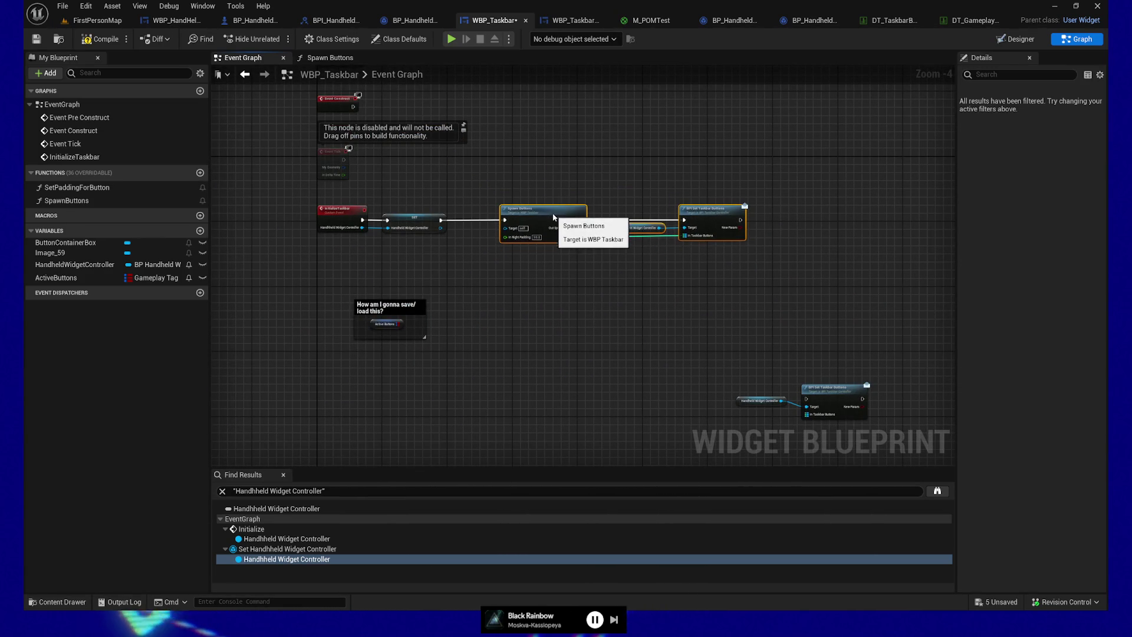
pyautogui.moveTo(609, 262); pyautogui.dragTo(564, 265)
pyautogui.click(667, 224)
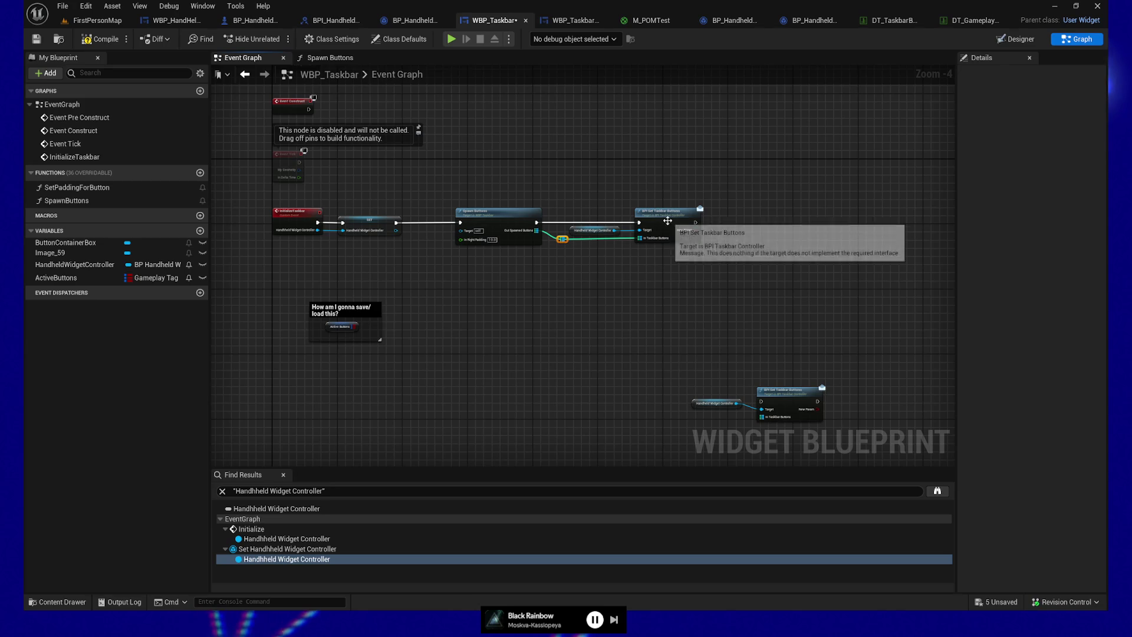
pyautogui.scroll(3, 659, 283)
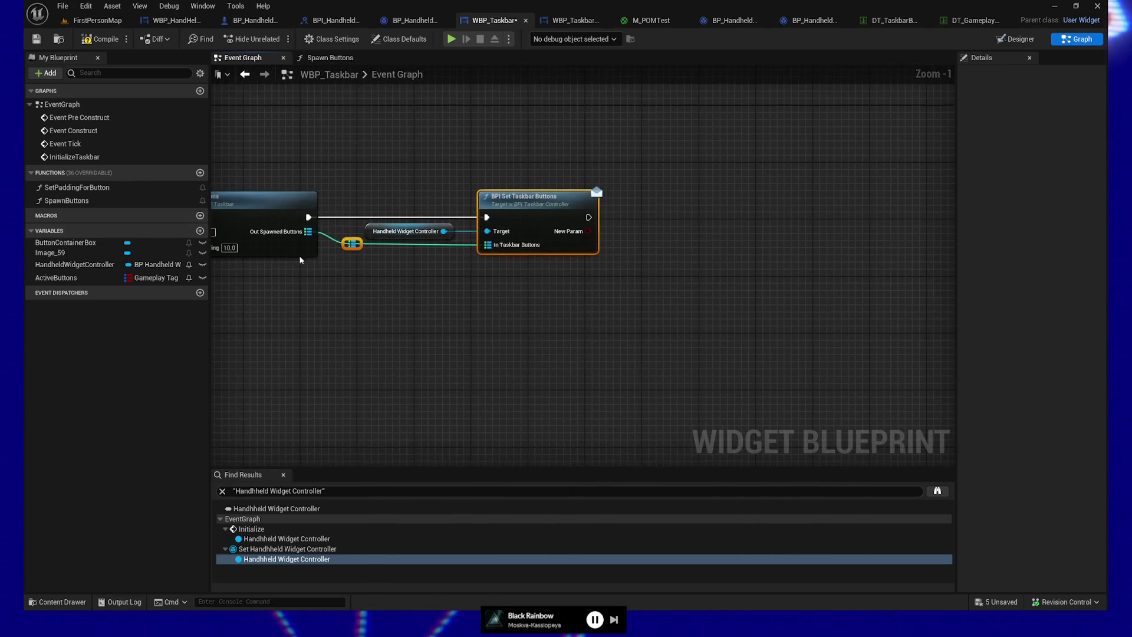
pyautogui.moveTo(53, 244)
pyautogui.mouseDown()
pyautogui.moveTo(287, 284)
pyautogui.moveTo(685, 288)
pyautogui.mouseUp()
pyautogui.click(607, 308)
pyautogui.write('get child')
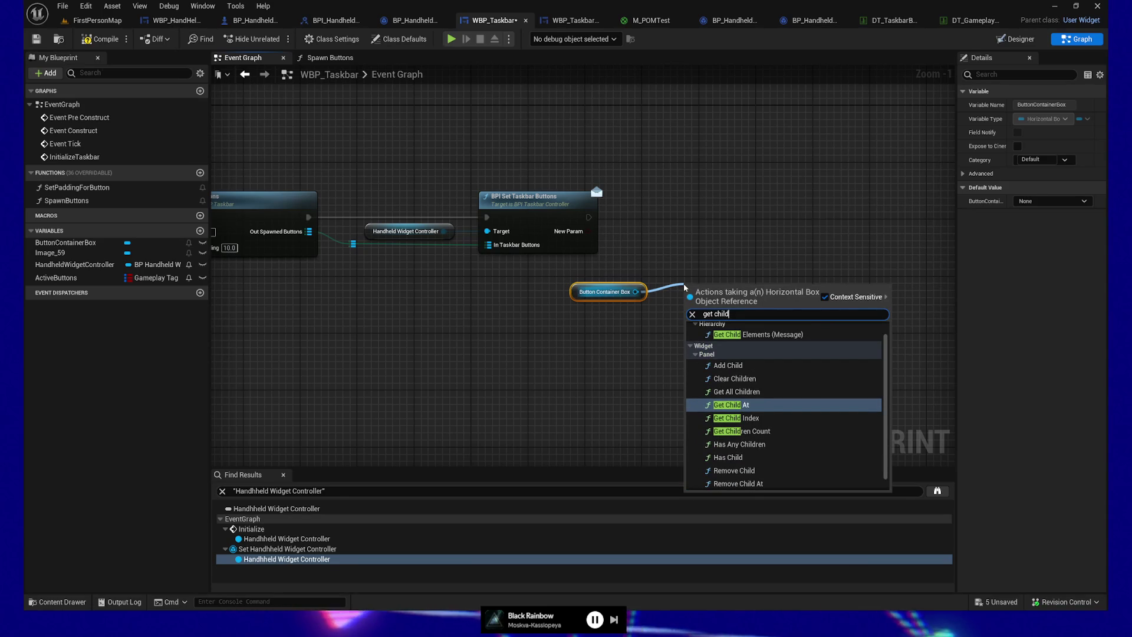
pyautogui.click(754, 408)
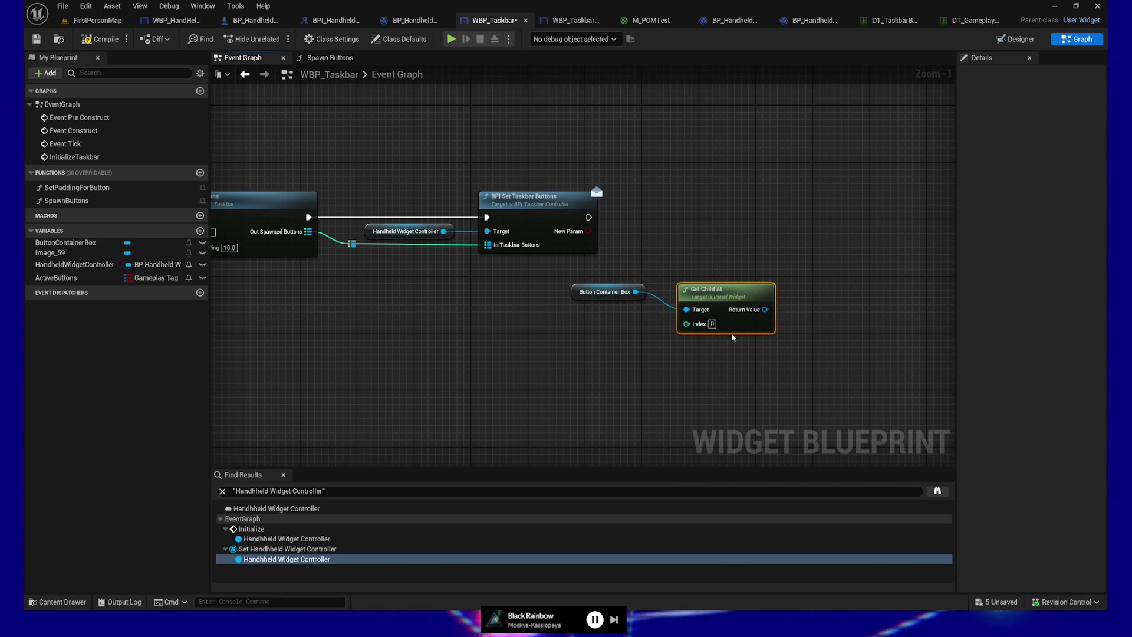
pyautogui.moveTo(608, 291); pyautogui.dragTo(605, 308)
pyautogui.keyDown('shift'); pyautogui.click(720, 291); pyautogui.keyUp('shift')
pyautogui.moveTo(719, 291)
pyautogui.mouseDown()
pyautogui.moveTo(677, 296)
pyautogui.moveTo(804, 321)
pyautogui.moveTo(789, 313)
pyautogui.mouseUp()
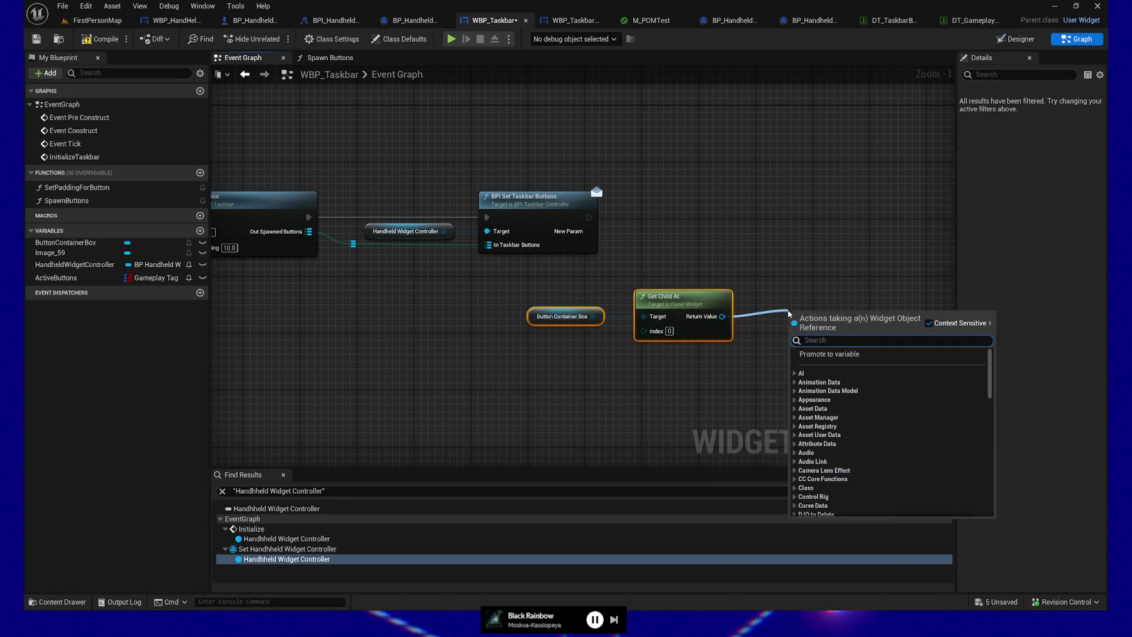
pyautogui.write('set active')
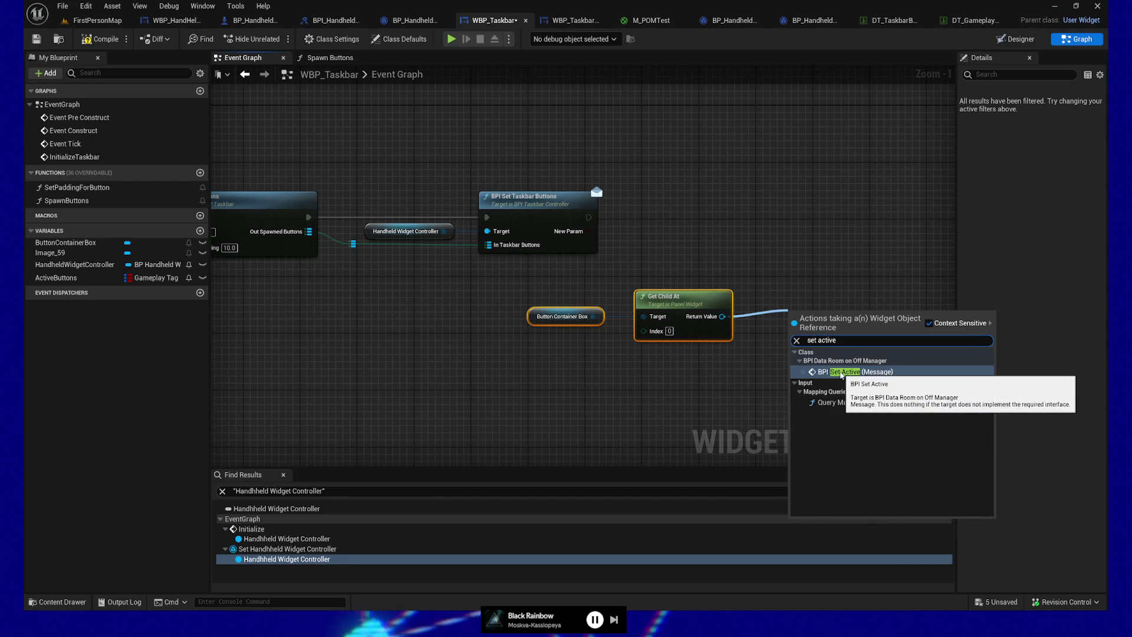
pyautogui.click(669, 420)
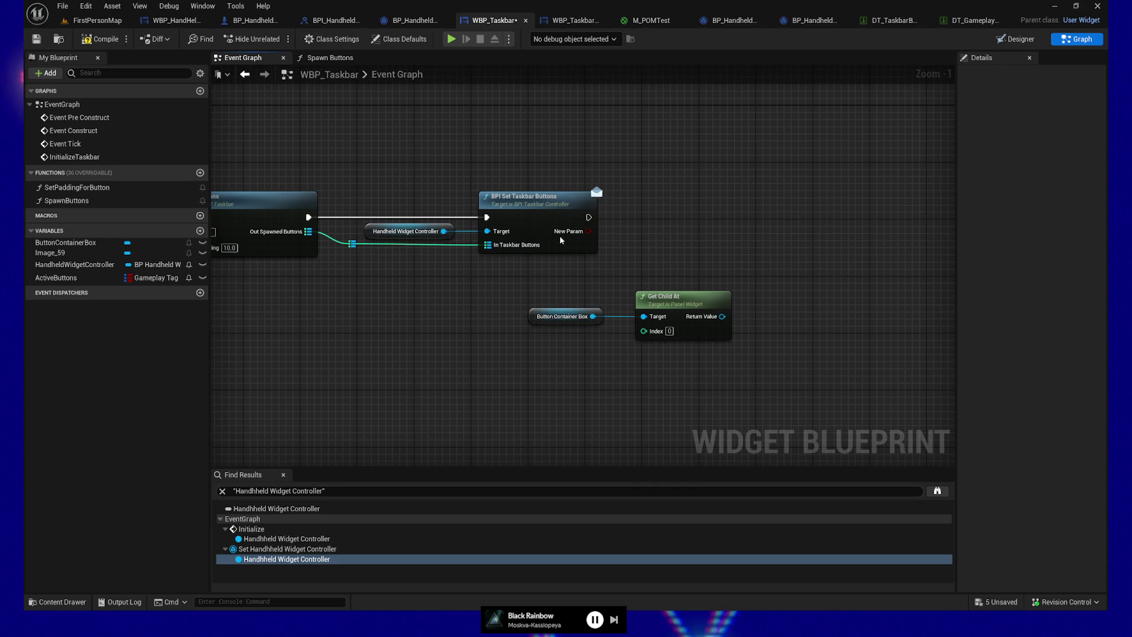
pyautogui.moveTo(531, 287); pyautogui.dragTo(766, 383)
pyautogui.press('Delete')
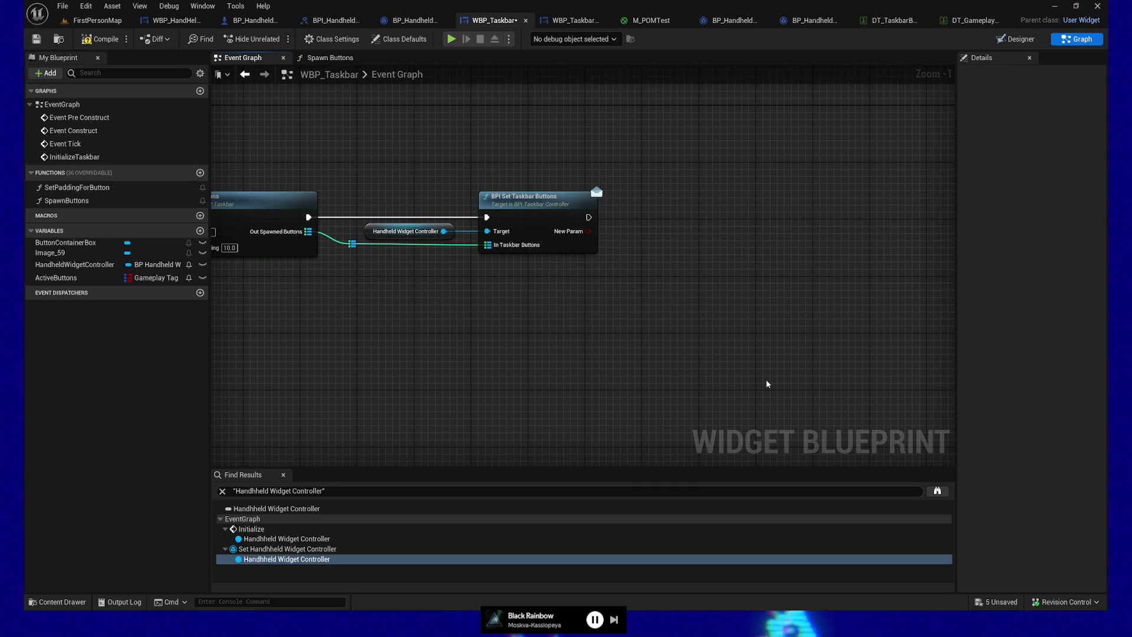
# Step: Compile and save the WBP_Taskbar blueprint
pyautogui.moveTo(489, 361); pyautogui.dragTo(654, 356)
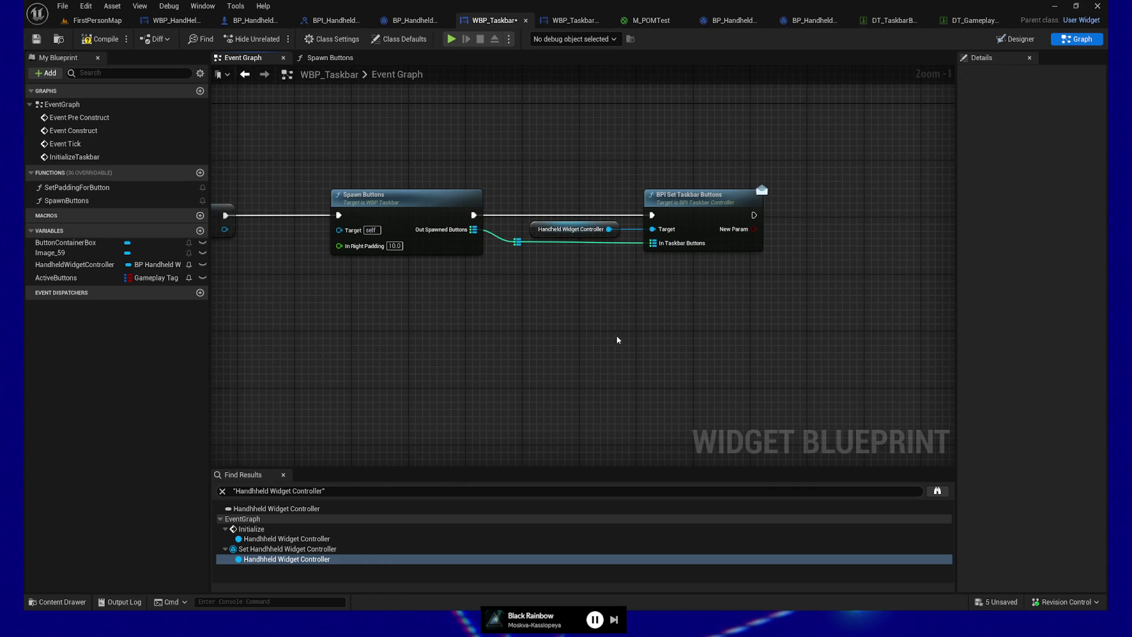
pyautogui.moveTo(436, 312); pyautogui.dragTo(498, 310)
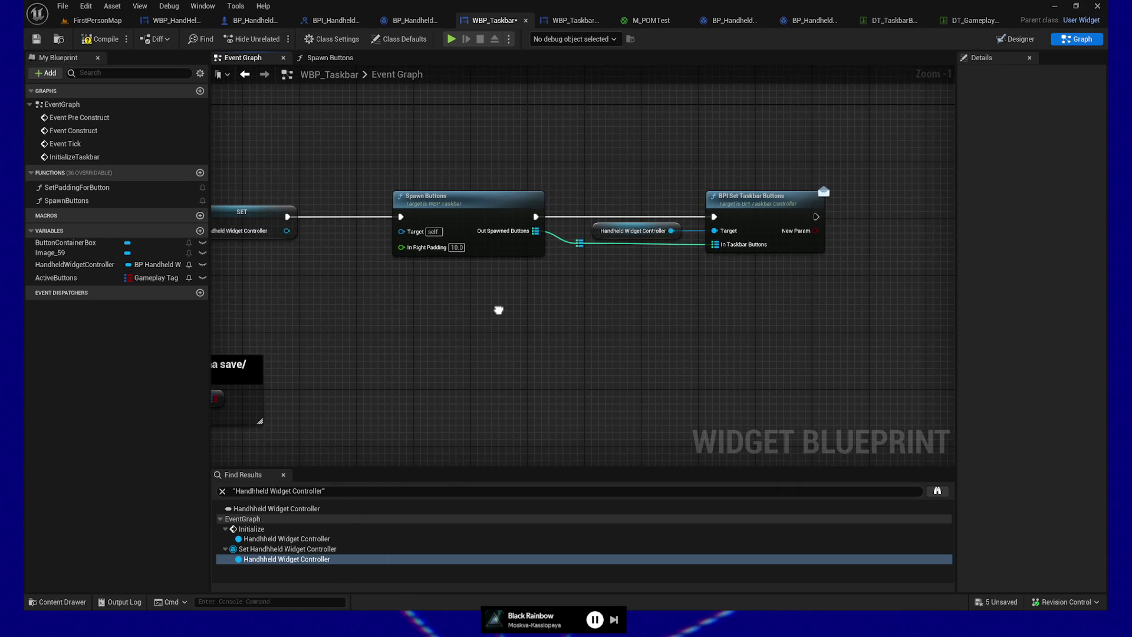
pyautogui.click(101, 40)
pyautogui.click(42, 43)
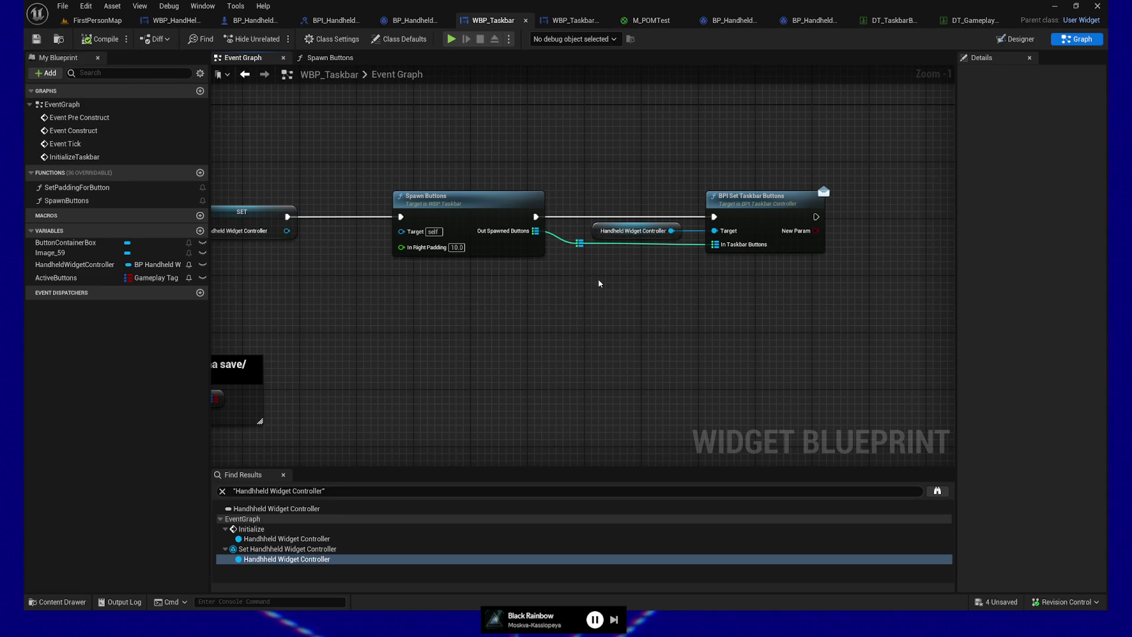
# Step: Add a HandheldWidgetController getter feeding a BPI Get Taskbar Buttons call
pyautogui.moveTo(507, 322); pyautogui.dragTo(520, 333)
pyautogui.moveTo(188, 265)
pyautogui.mouseDown()
pyautogui.moveTo(611, 372)
pyautogui.moveTo(581, 360)
pyautogui.moveTo(664, 340)
pyautogui.mouseUp()
pyautogui.click(581, 360)
pyautogui.write('get bui')
pyautogui.press('BackSpace')
pyautogui.write('ttp')
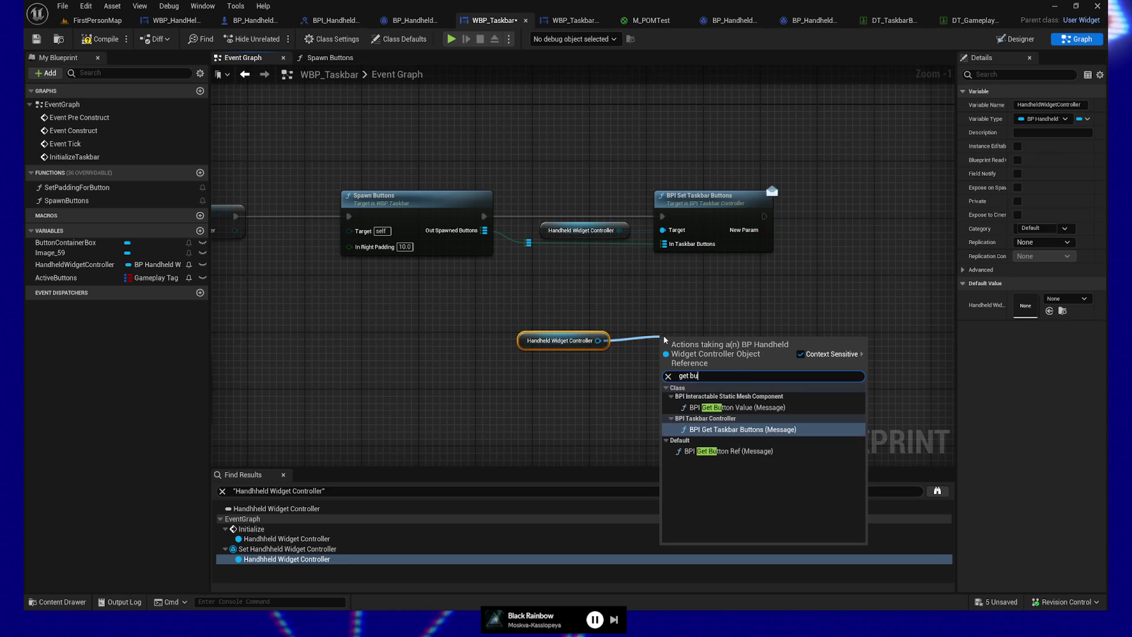
pyautogui.press('BackSpace')
pyautogui.press('BackSpace')
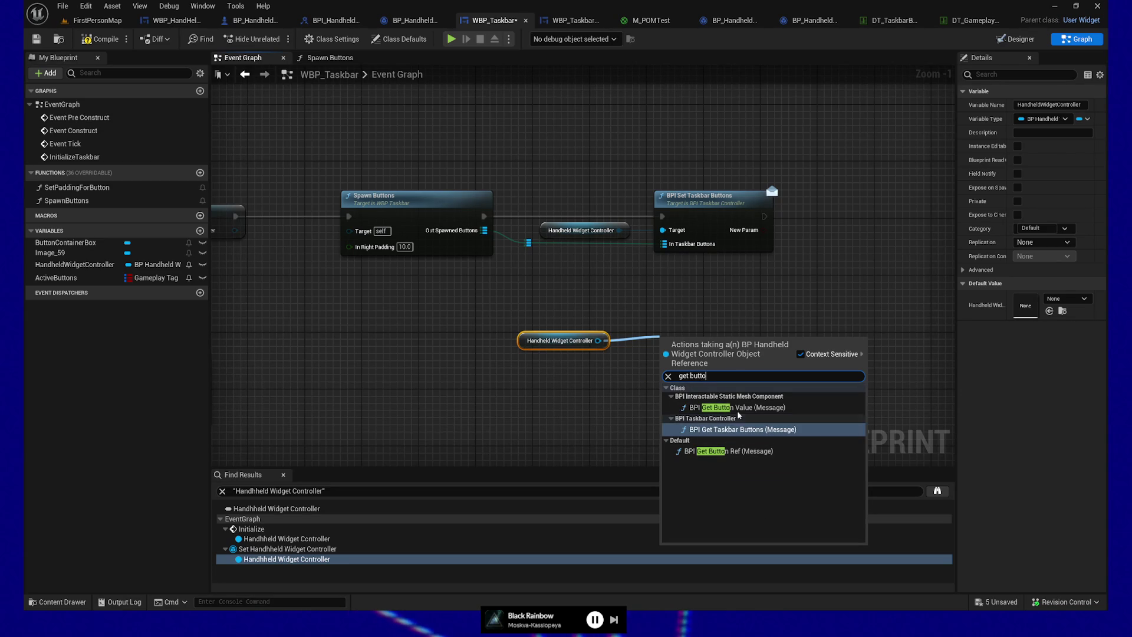
pyautogui.click(738, 430)
pyautogui.moveTo(563, 341)
pyautogui.mouseDown()
pyautogui.moveTo(563, 374)
pyautogui.moveTo(513, 372)
pyautogui.mouseUp()
# Step: Find key 0 in Out Taskbar Buttons and call Set Active on the result
pyautogui.moveTo(705, 373); pyautogui.dragTo(795, 379)
pyautogui.write('ge')
pyautogui.press('BackSpace')
pyautogui.press('BackSpace')
pyautogui.write('find')
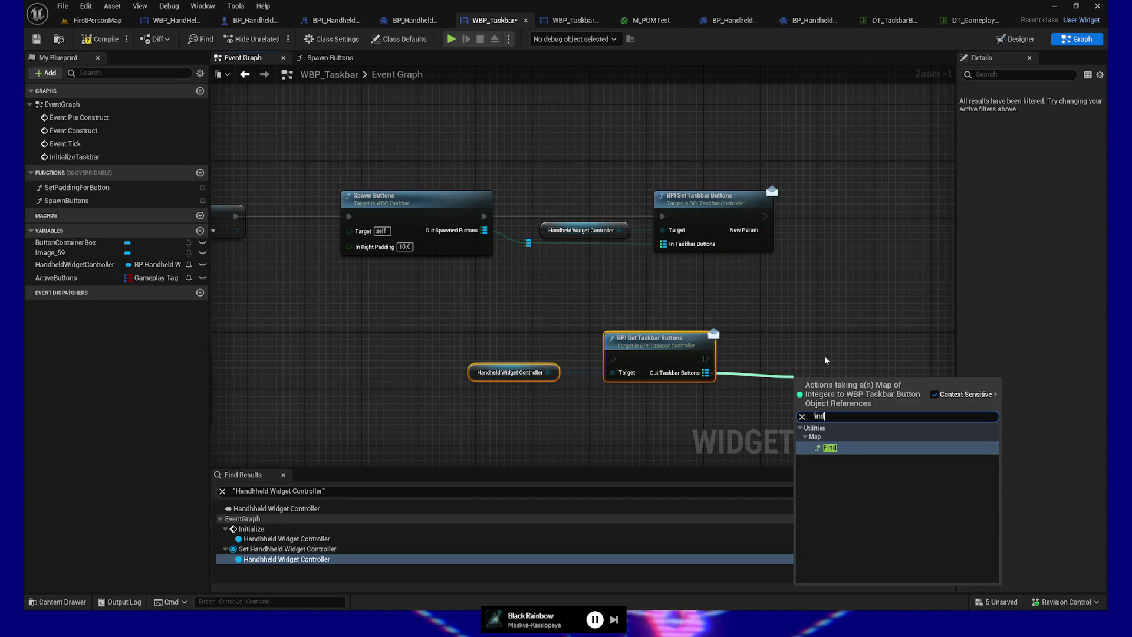
pyautogui.press('Return')
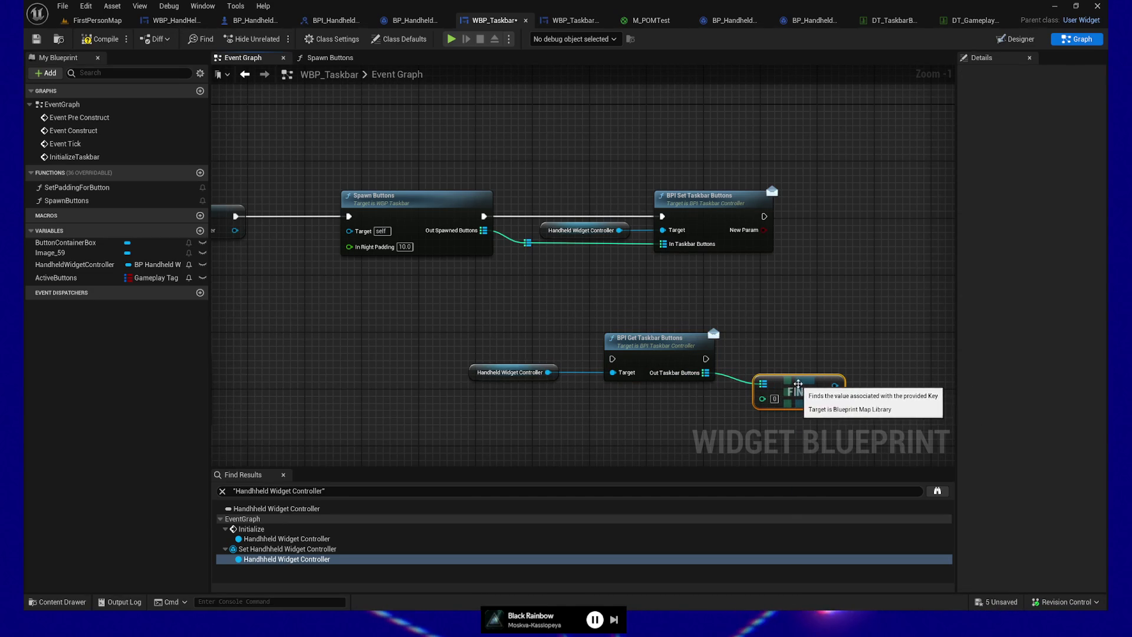
pyautogui.moveTo(834, 386)
pyautogui.mouseDown()
pyautogui.moveTo(921, 379)
pyautogui.moveTo(911, 370)
pyautogui.mouseUp()
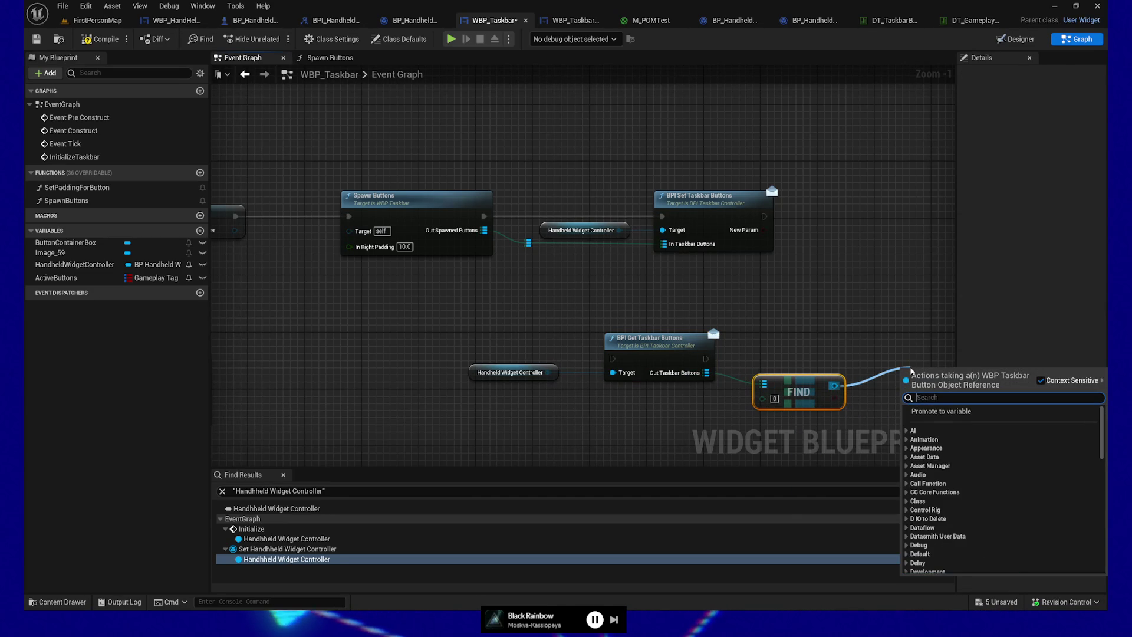
pyautogui.write('active')
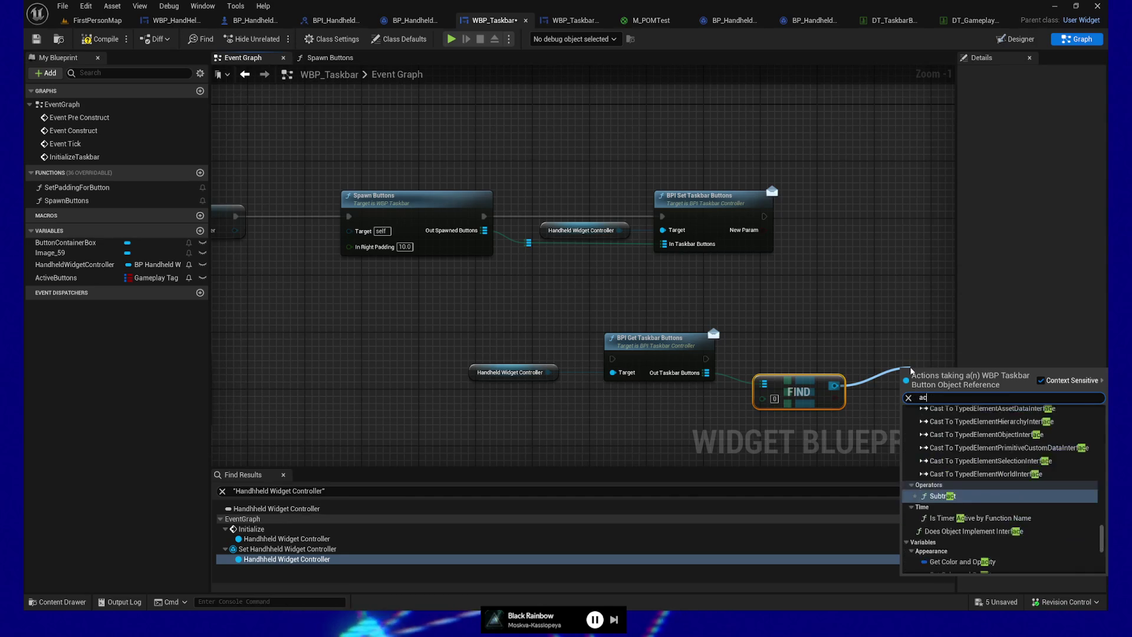
pyautogui.click(940, 420)
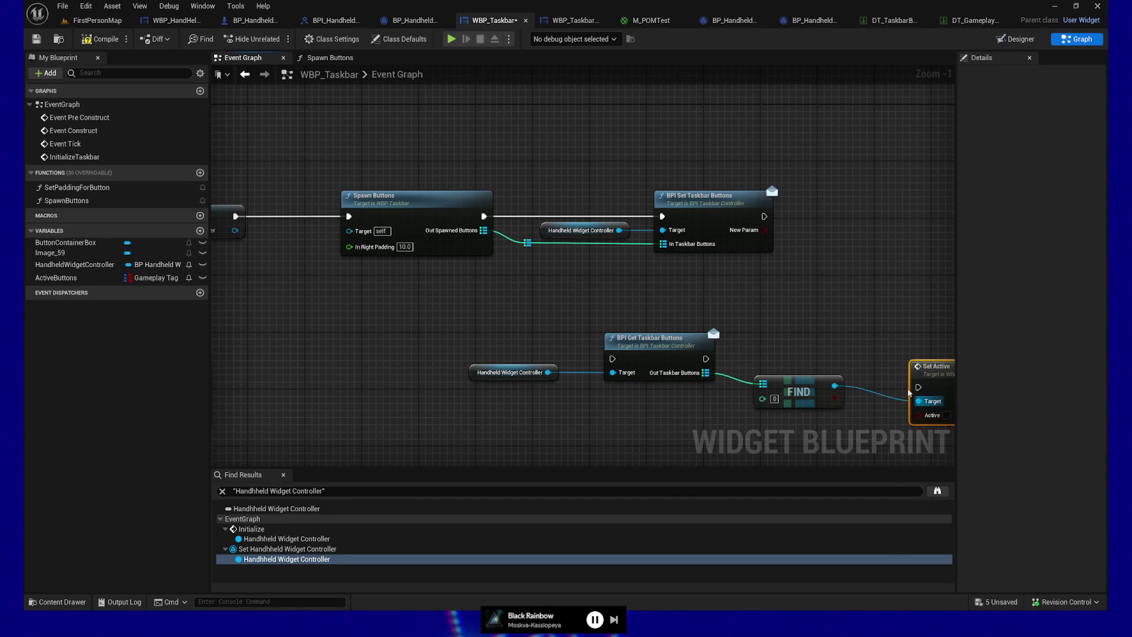
pyautogui.moveTo(824, 365); pyautogui.dragTo(817, 358)
# Step: Wire execution through the new chain to Set Active, align it, compile and play-test
pyautogui.moveTo(361, 324)
pyautogui.mouseDown()
pyautogui.moveTo(704, 413)
pyautogui.moveTo(729, 404)
pyautogui.mouseUp()
pyautogui.moveTo(587, 355); pyautogui.dragTo(792, 376)
pyautogui.moveTo(716, 382); pyautogui.dragTo(793, 387)
pyautogui.keyDown('ctrl'); pyautogui.click(826, 356); pyautogui.keyUp('ctrl')
pyautogui.press('q')
pyautogui.moveTo(283, 324); pyautogui.dragTo(733, 420)
pyautogui.press('q')
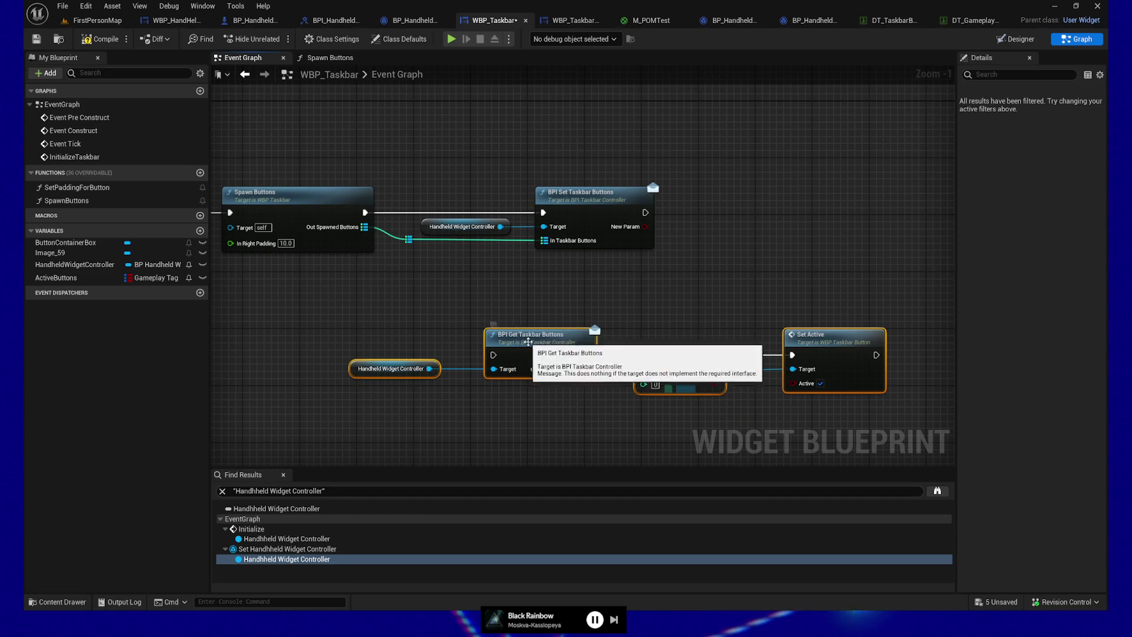
pyautogui.moveTo(658, 370); pyautogui.dragTo(890, 325)
pyautogui.moveTo(674, 215)
pyautogui.mouseDown()
pyautogui.moveTo(464, 218)
pyautogui.moveTo(511, 315)
pyautogui.moveTo(842, 211)
pyautogui.mouseUp()
pyautogui.click(106, 39)
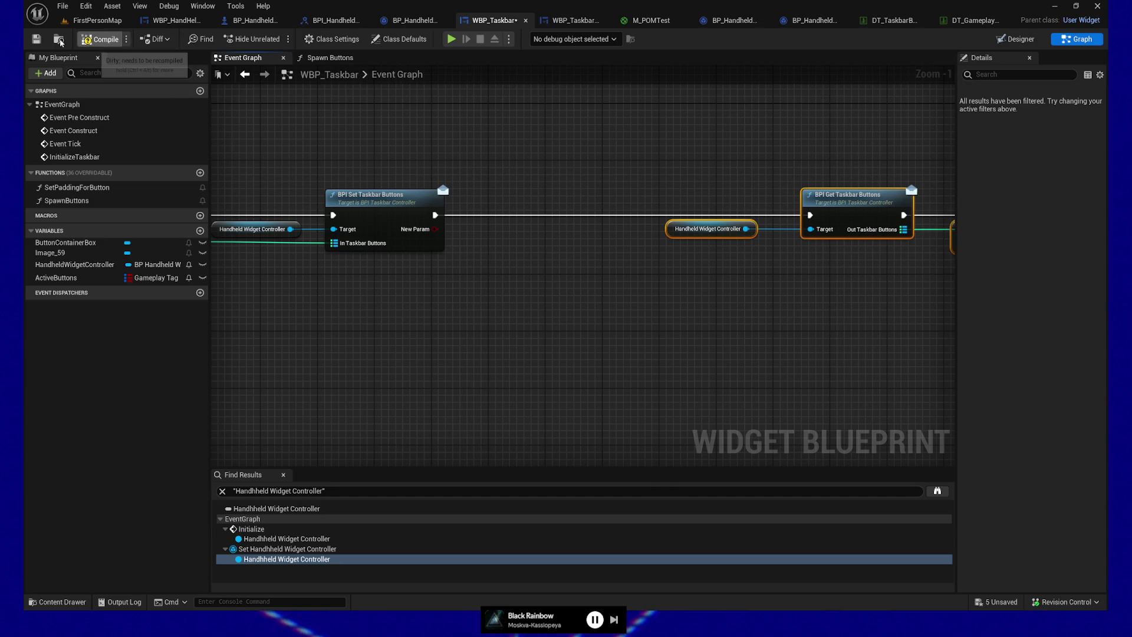
pyautogui.click(451, 40)
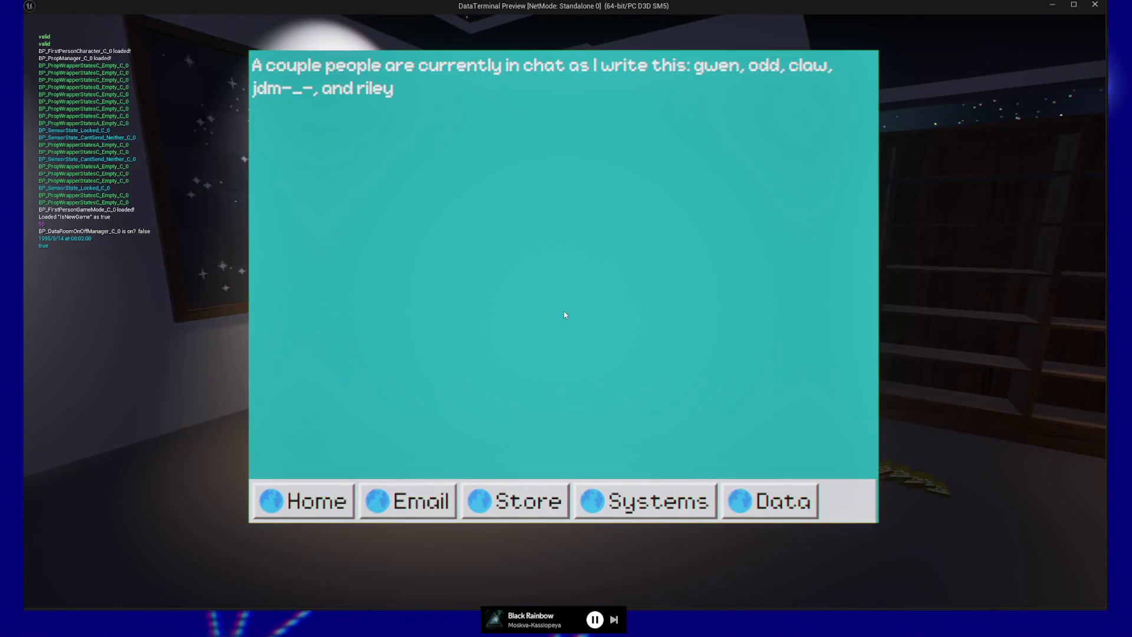
# Step: Quit the play session and enlarge the message log to read the Accessed None error
pyautogui.press('Escape')
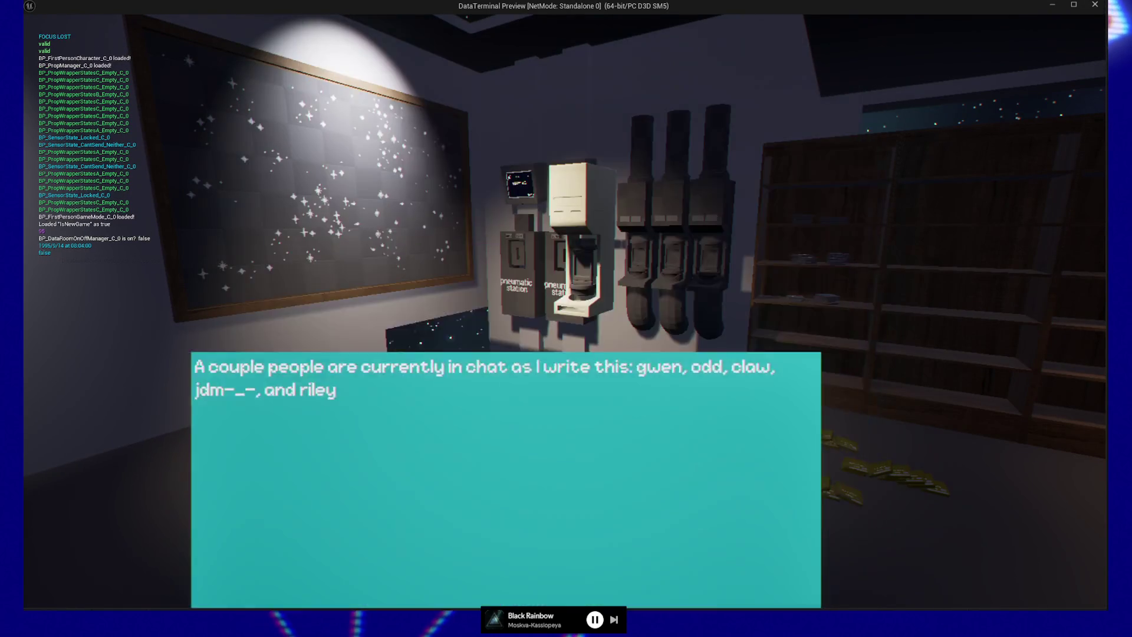
pyautogui.click(564, 483)
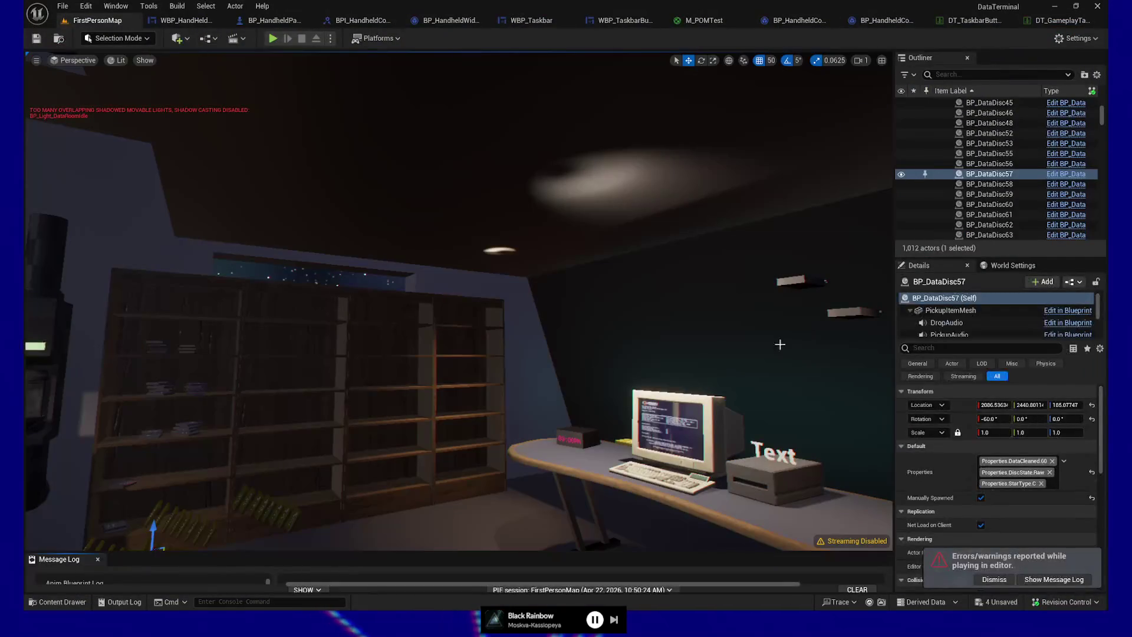
pyautogui.click(1042, 580)
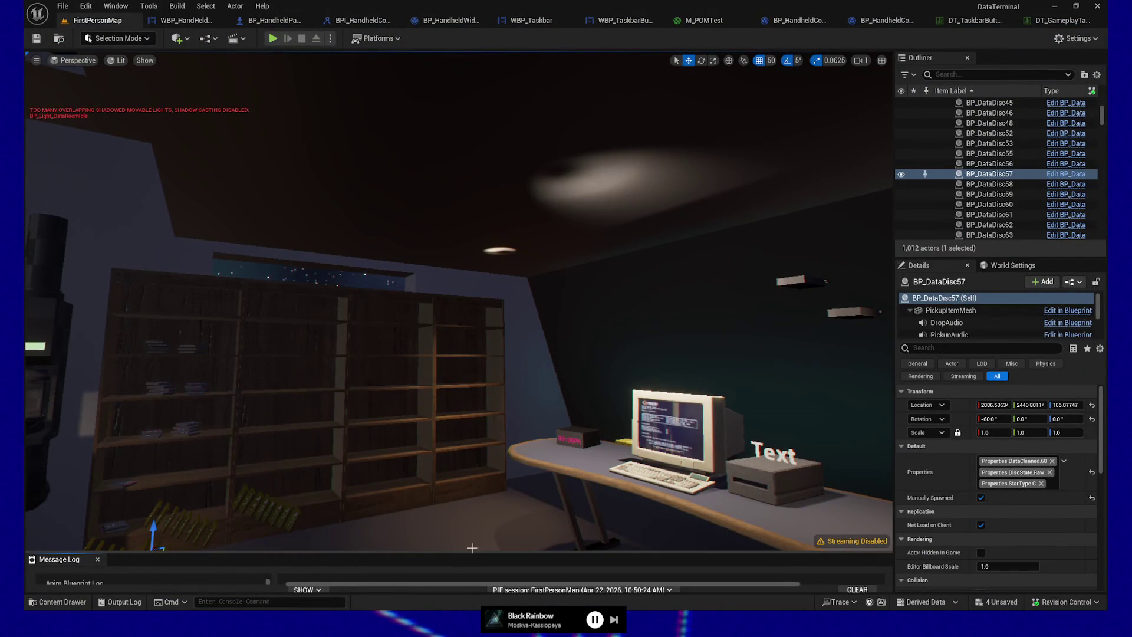
pyautogui.moveTo(461, 552); pyautogui.dragTo(454, 413)
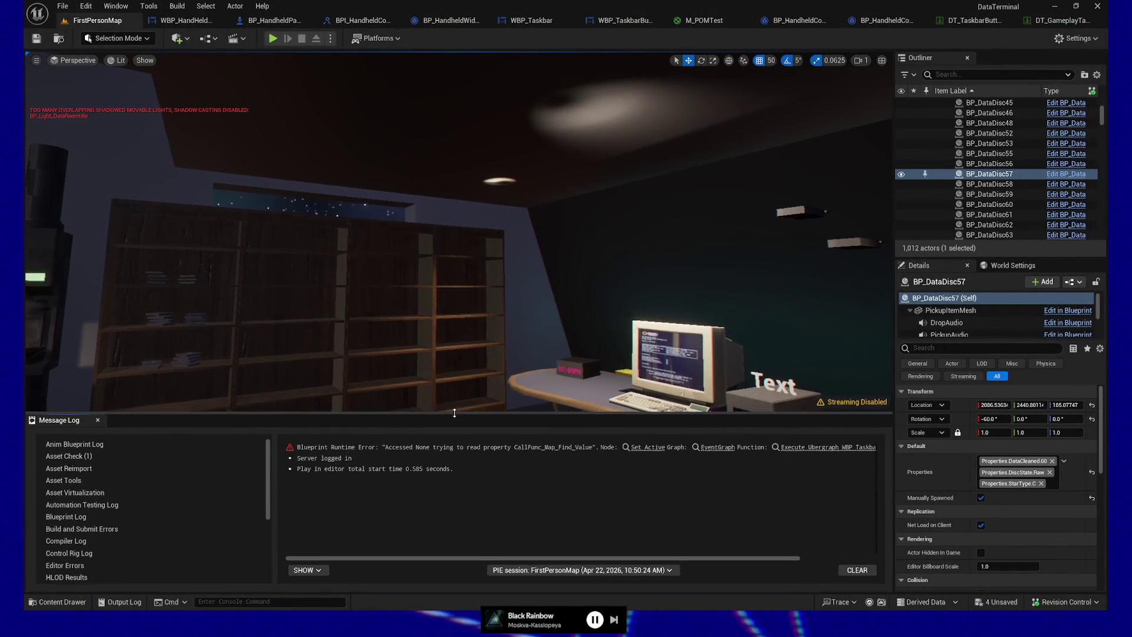
# Step: Jump to the erroring Set Active node and breakpoint BPI Get Taskbar Buttons
pyautogui.click(645, 449)
pyautogui.moveTo(604, 370); pyautogui.dragTo(686, 377)
pyautogui.moveTo(434, 352); pyautogui.dragTo(603, 359)
pyautogui.click(612, 292)
pyautogui.press('F9')
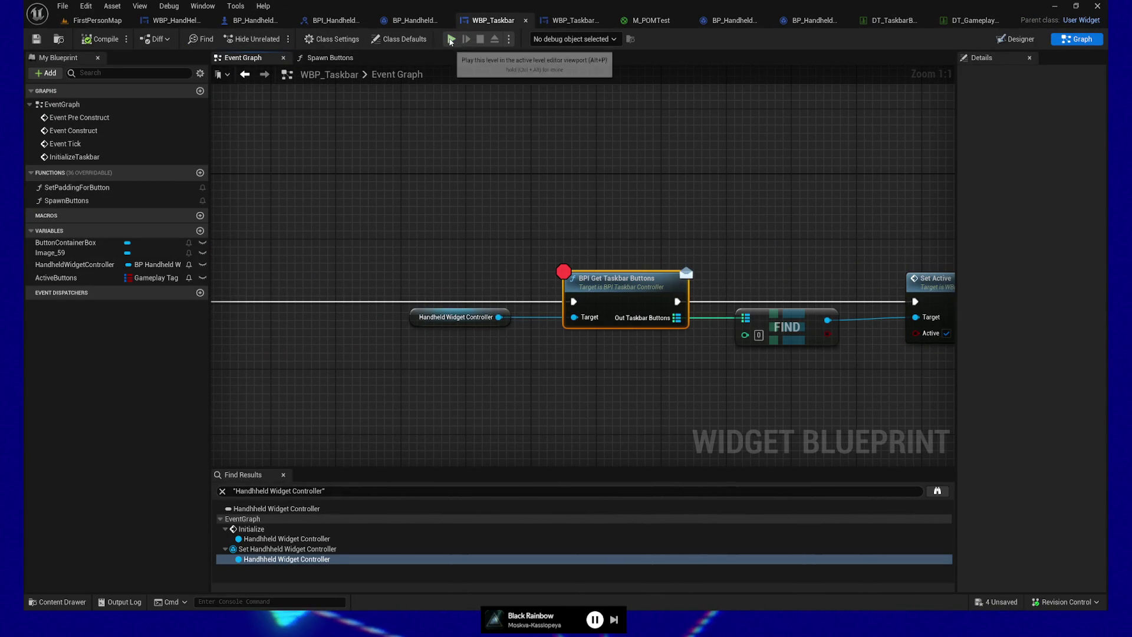
# Step: Play to the Get Taskbar Buttons breakpoint, advance one step, then stop
pyautogui.click(452, 39)
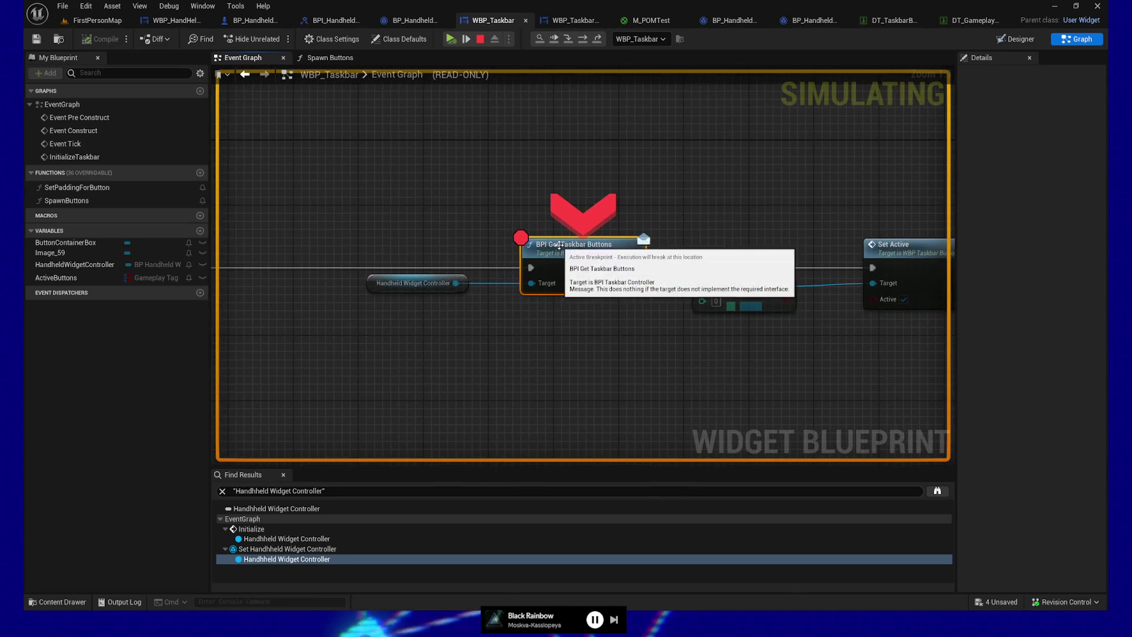
pyautogui.click(473, 40)
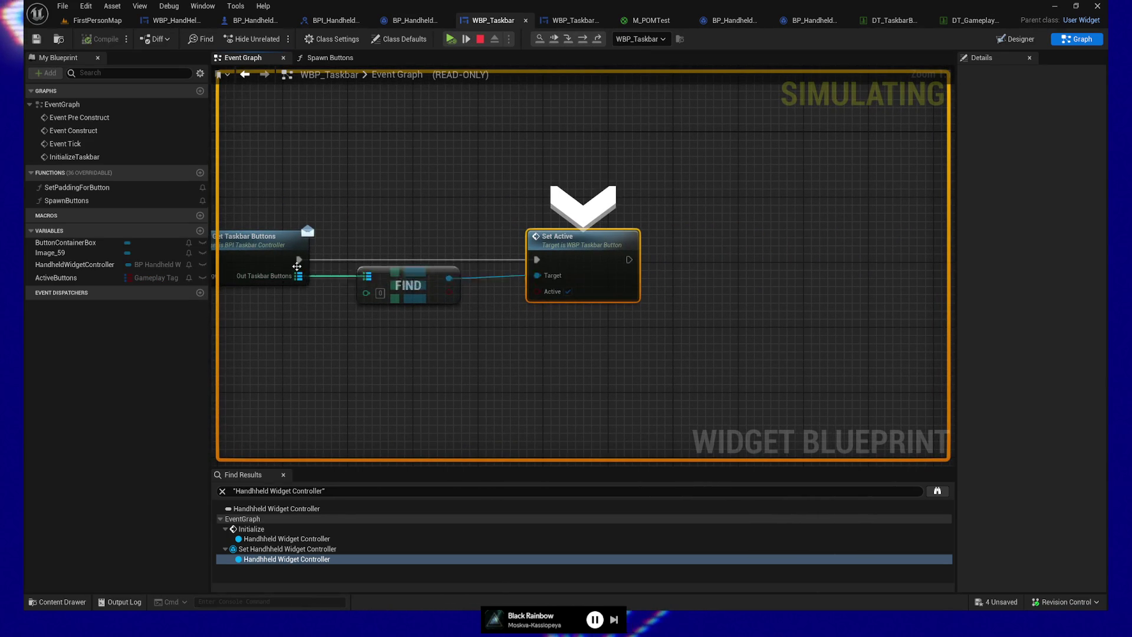
pyautogui.moveTo(378, 162); pyautogui.dragTo(660, 163)
pyautogui.click(480, 39)
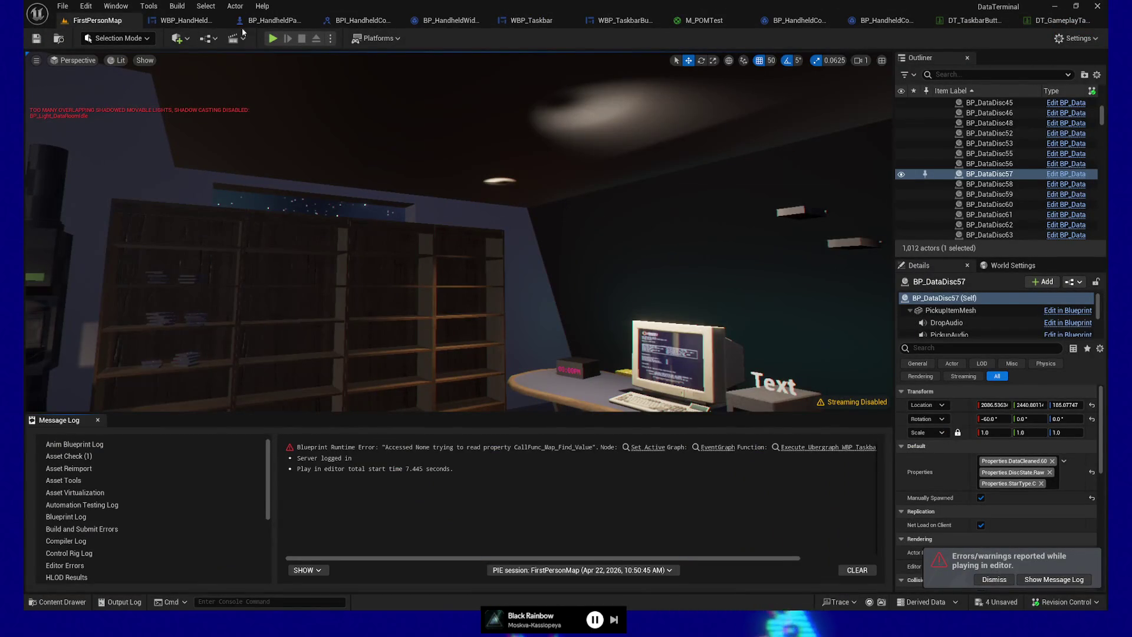
# Step: Back in WBP_Taskbar, put a breakpoint on the Spawn Buttons node
pyautogui.click(519, 21)
pyautogui.moveTo(350, 109); pyautogui.dragTo(607, 109)
pyautogui.moveTo(588, 168)
pyautogui.mouseDown()
pyautogui.moveTo(737, 169)
pyautogui.moveTo(699, 174)
pyautogui.mouseUp()
pyautogui.moveTo(528, 190); pyautogui.dragTo(633, 323)
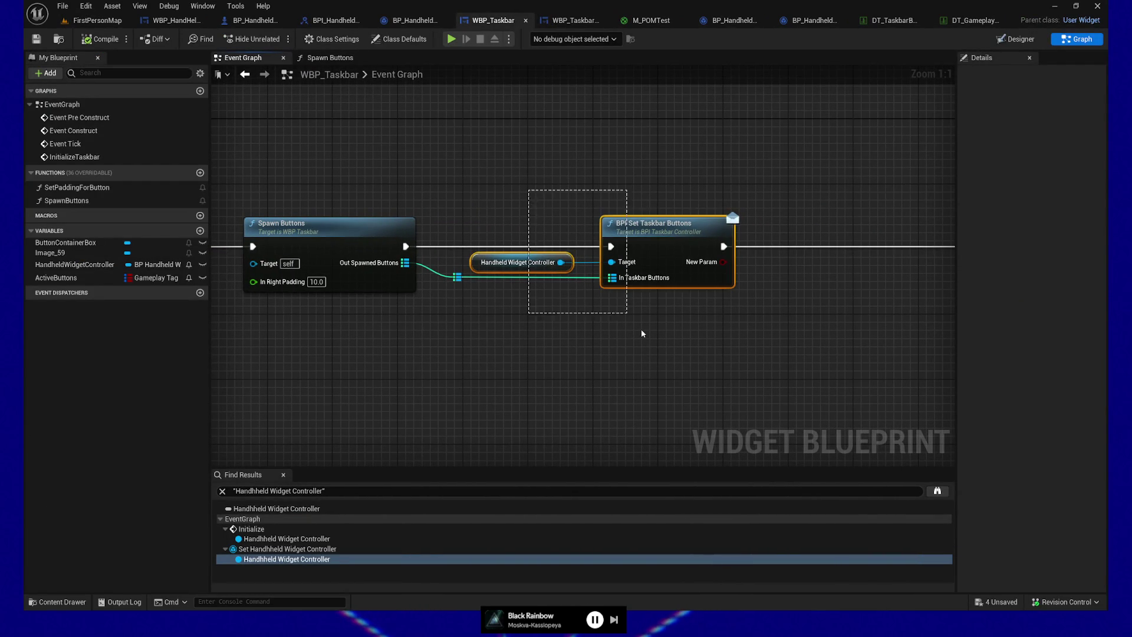
pyautogui.click(329, 234)
pyautogui.press('F9')
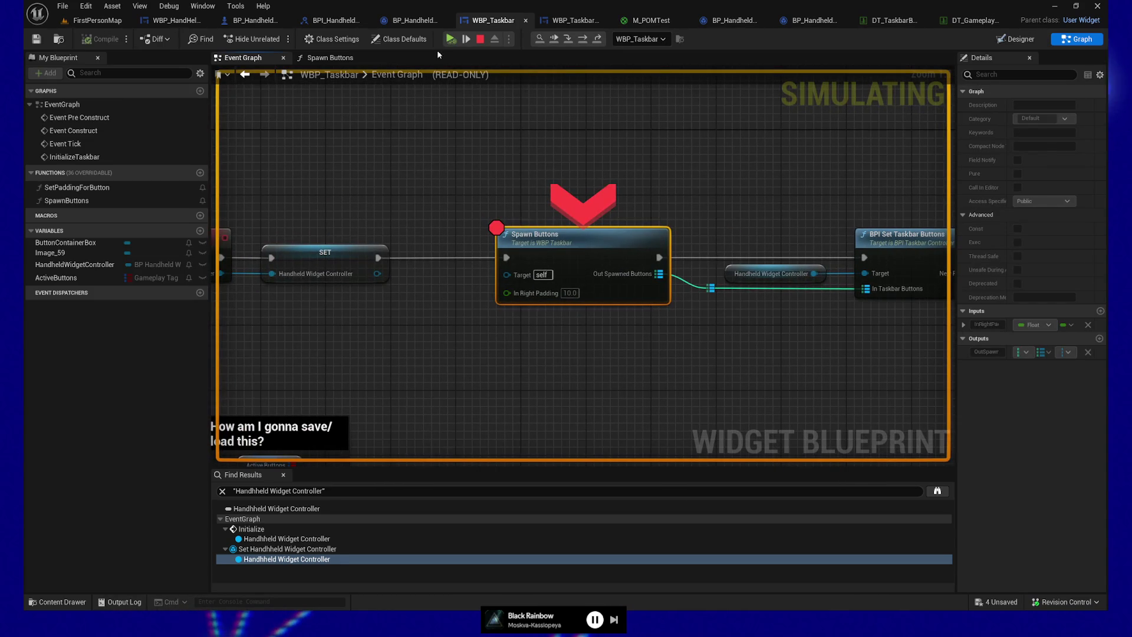
# Step: Step into Spawn Buttons through clearing children, row lookup and creating the first button
pyautogui.click(468, 39)
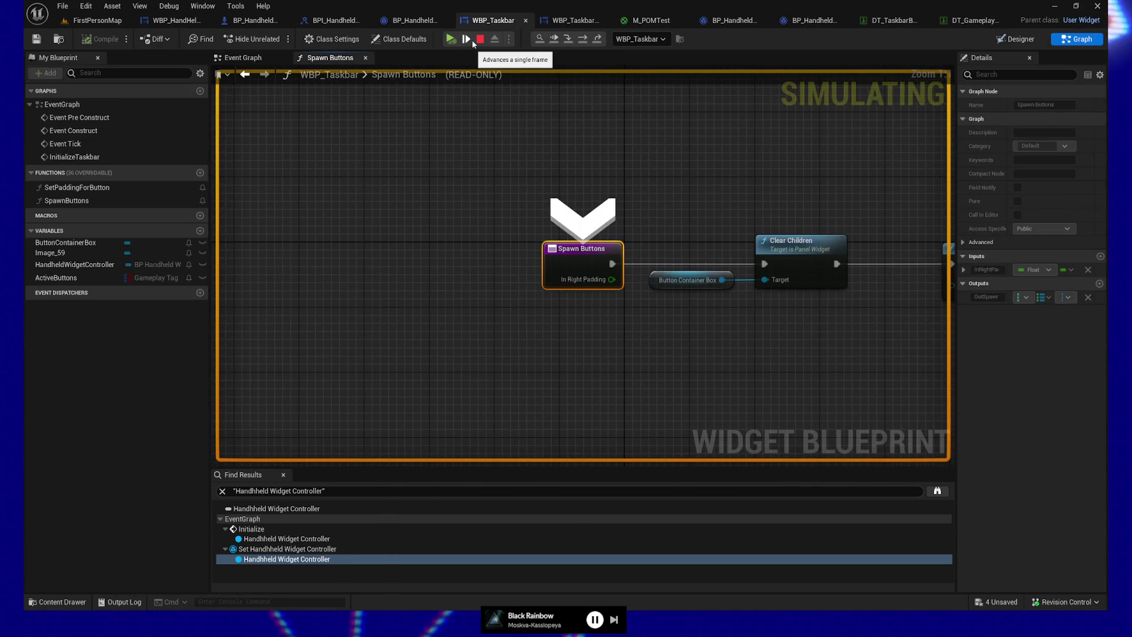
pyautogui.click(472, 41)
pyautogui.click(473, 41)
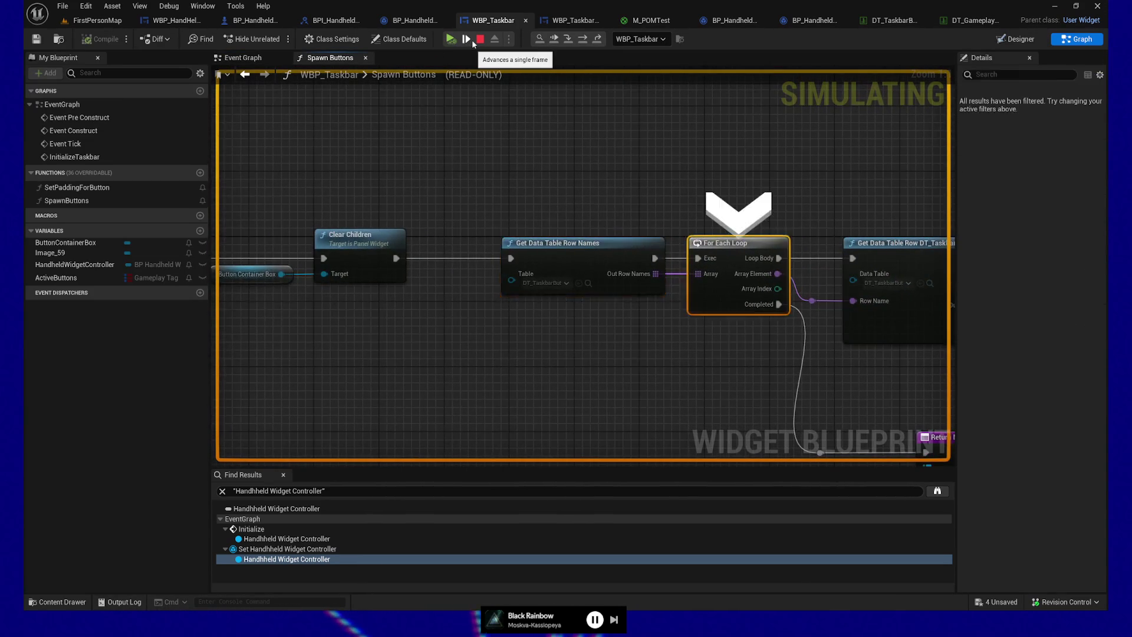
pyautogui.click(472, 41)
pyautogui.click(472, 41)
pyautogui.click(473, 41)
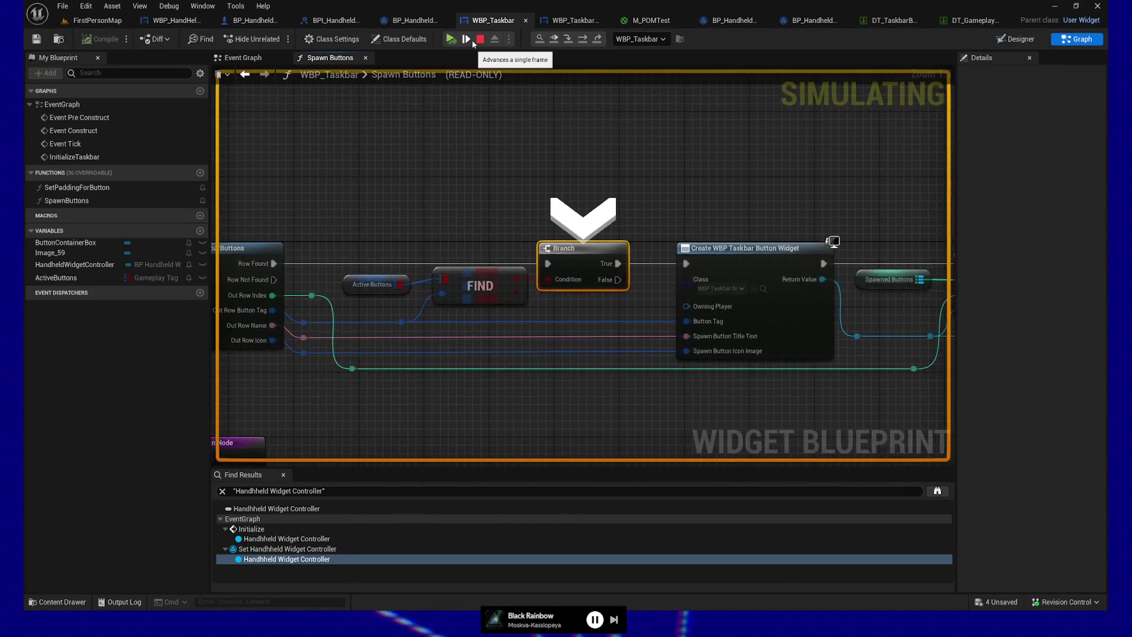
pyautogui.click(473, 42)
pyautogui.click(473, 41)
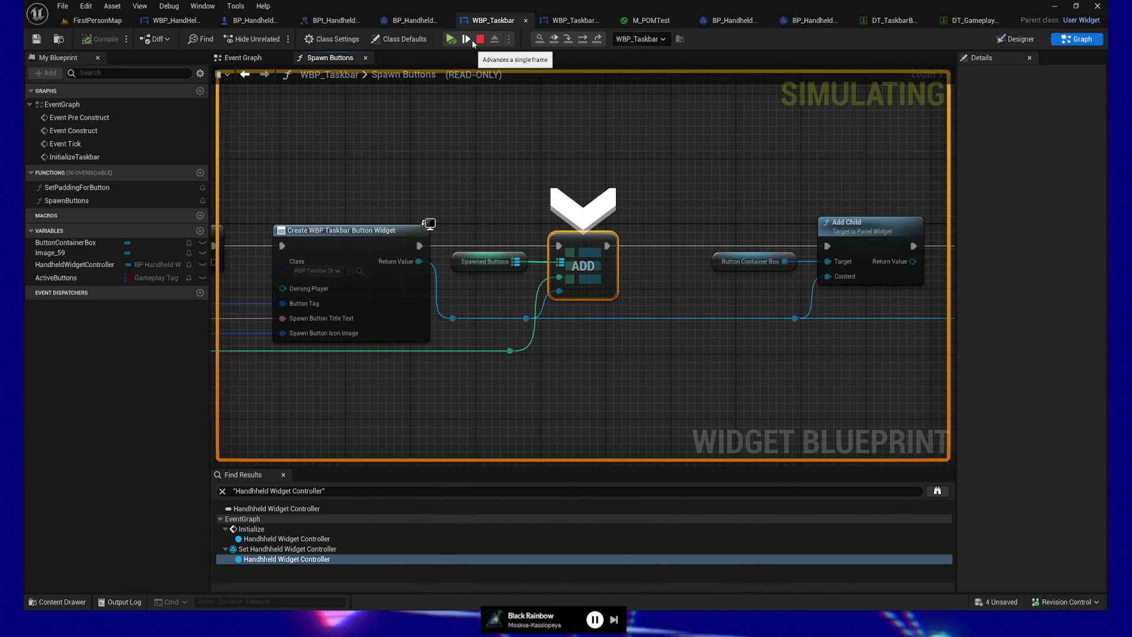
# Step: Add the first button as a child and step the loop through creating the next button
pyautogui.moveTo(517, 263)
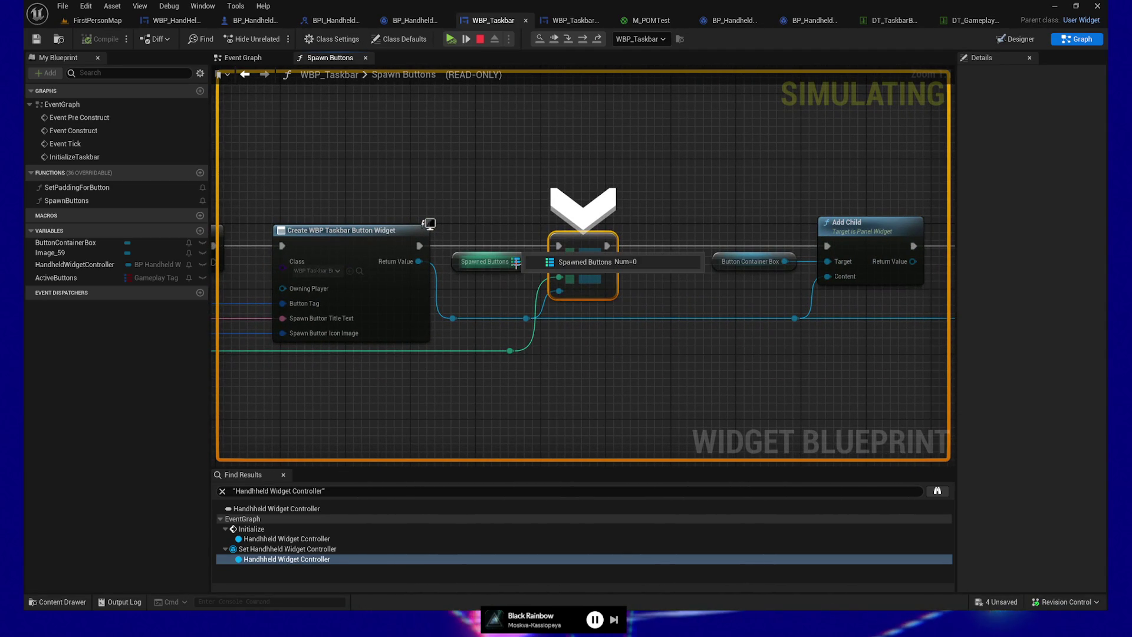
pyautogui.press('F10')
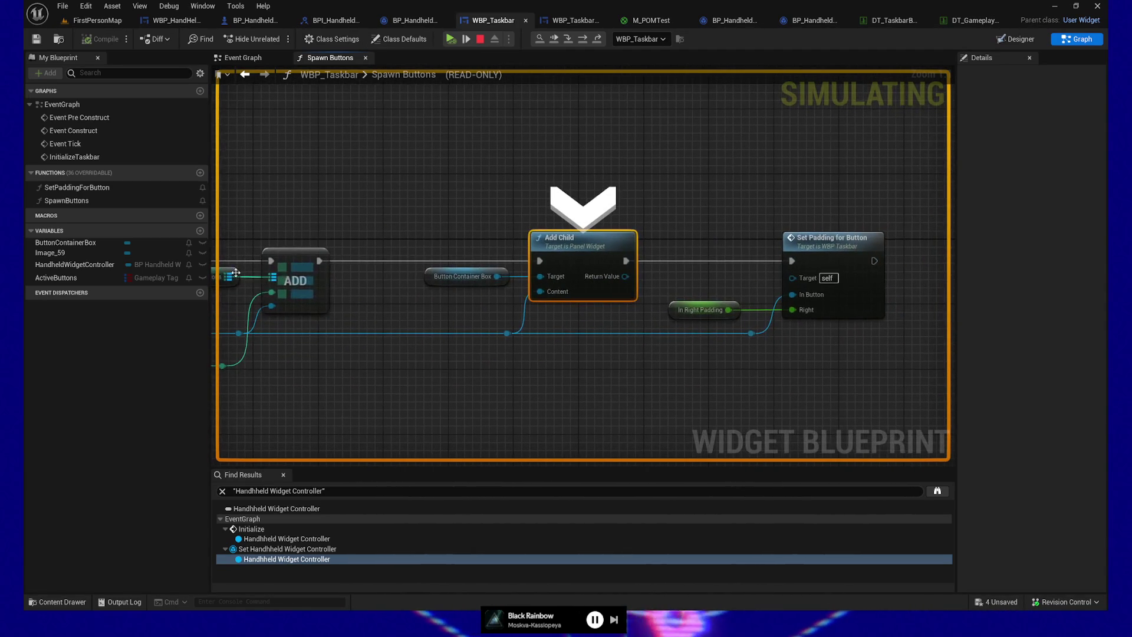
pyautogui.press('F10')
pyautogui.press('F10')
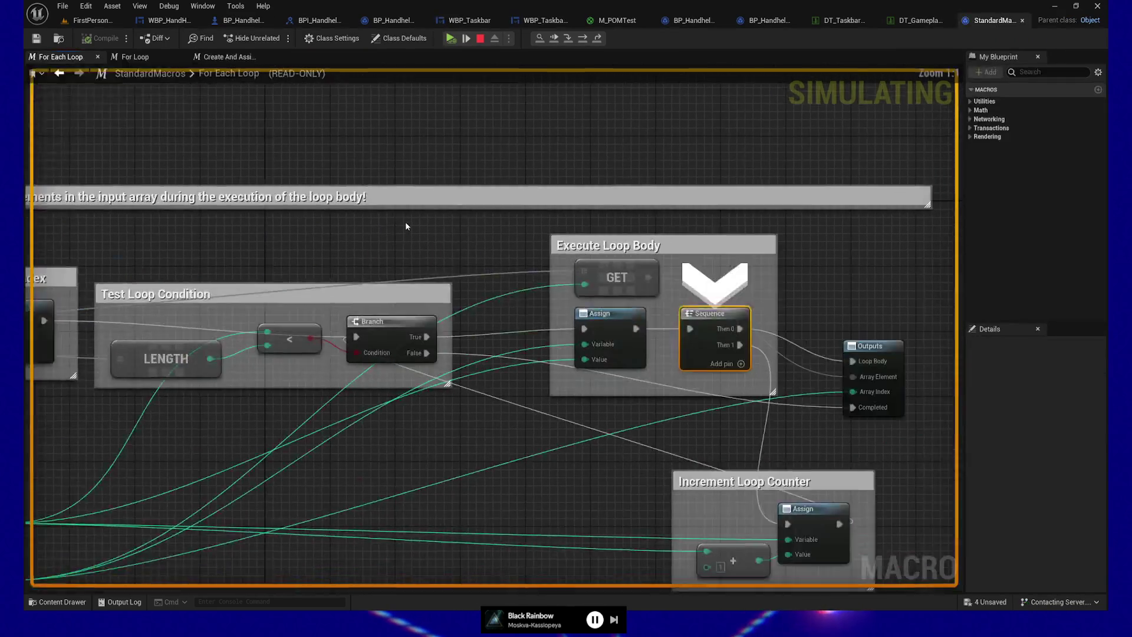
pyautogui.press('F10')
pyautogui.press('F10')
pyautogui.press('F10')
pyautogui.press('F10')
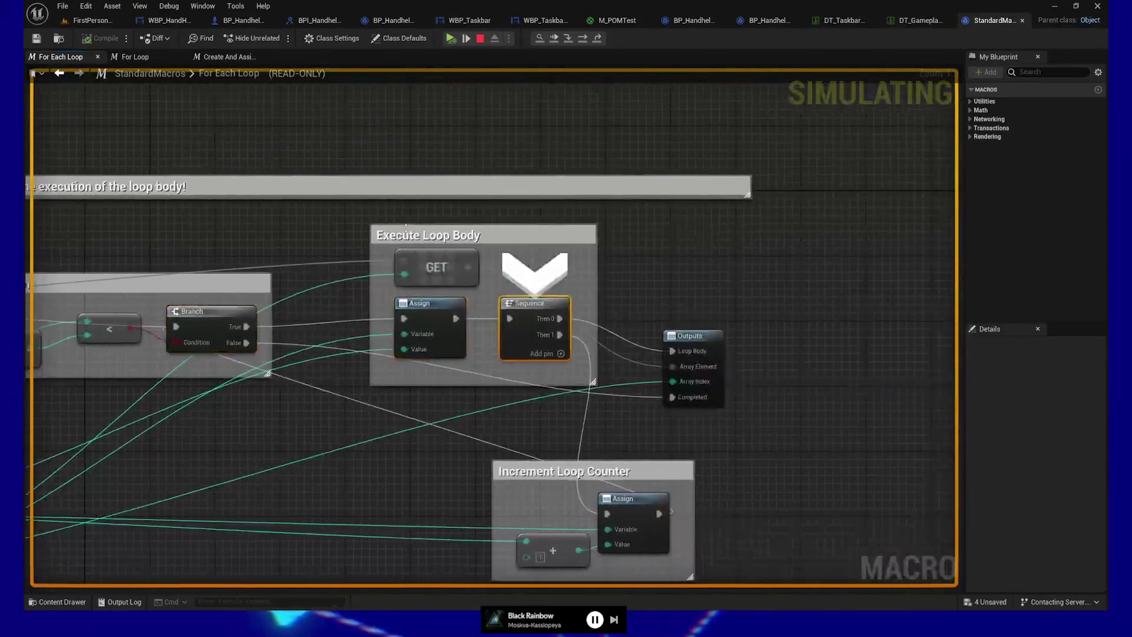
pyautogui.press('F10')
pyautogui.press('F10')
pyautogui.press('F10')
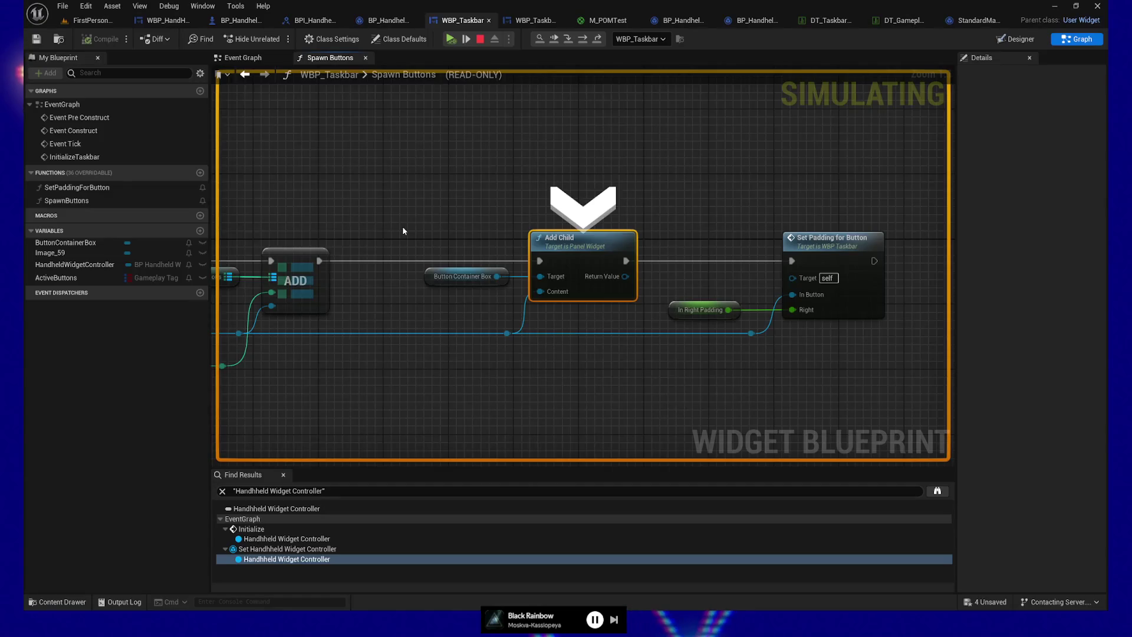
pyautogui.press('F10')
pyautogui.press('F10')
pyautogui.press('F10')
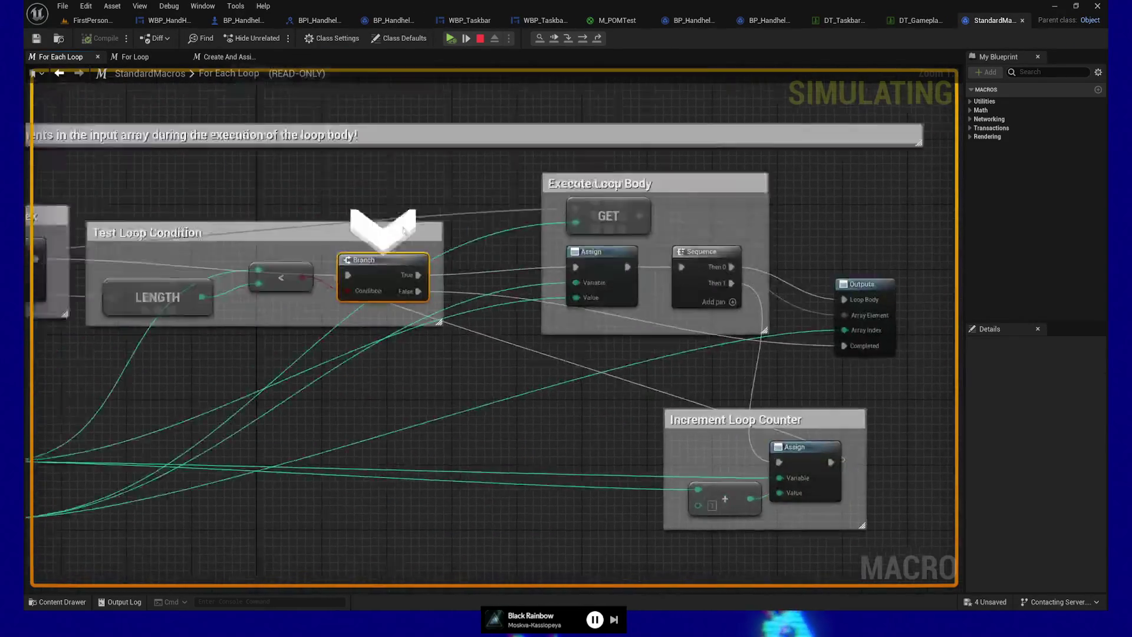
pyautogui.press('F10')
pyautogui.press('F10')
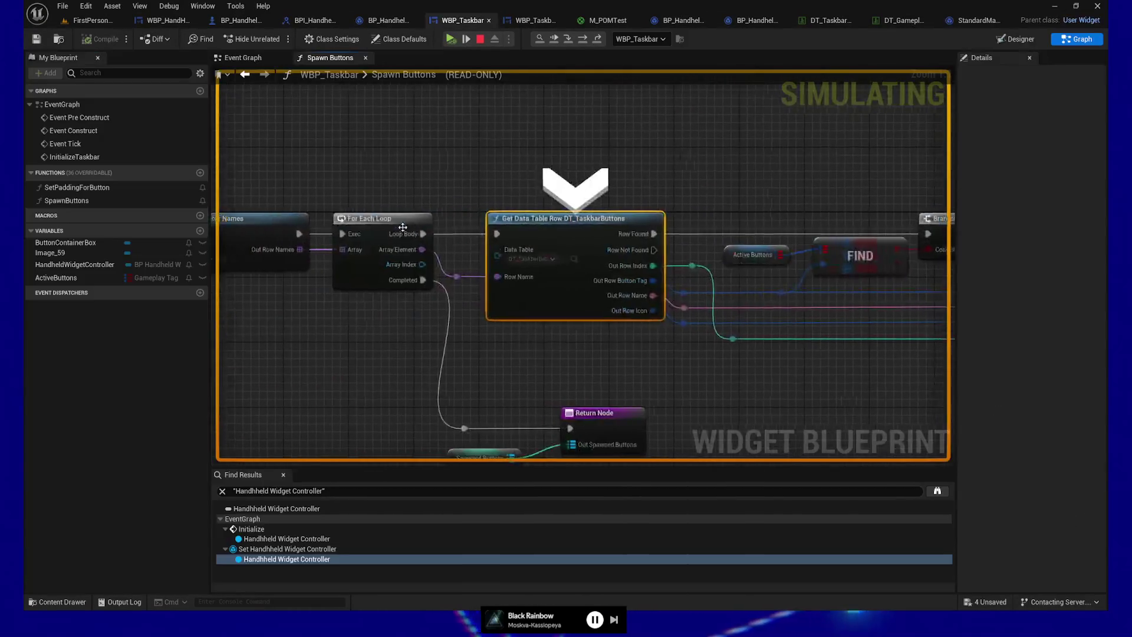
pyautogui.press('F10')
pyautogui.press('F10')
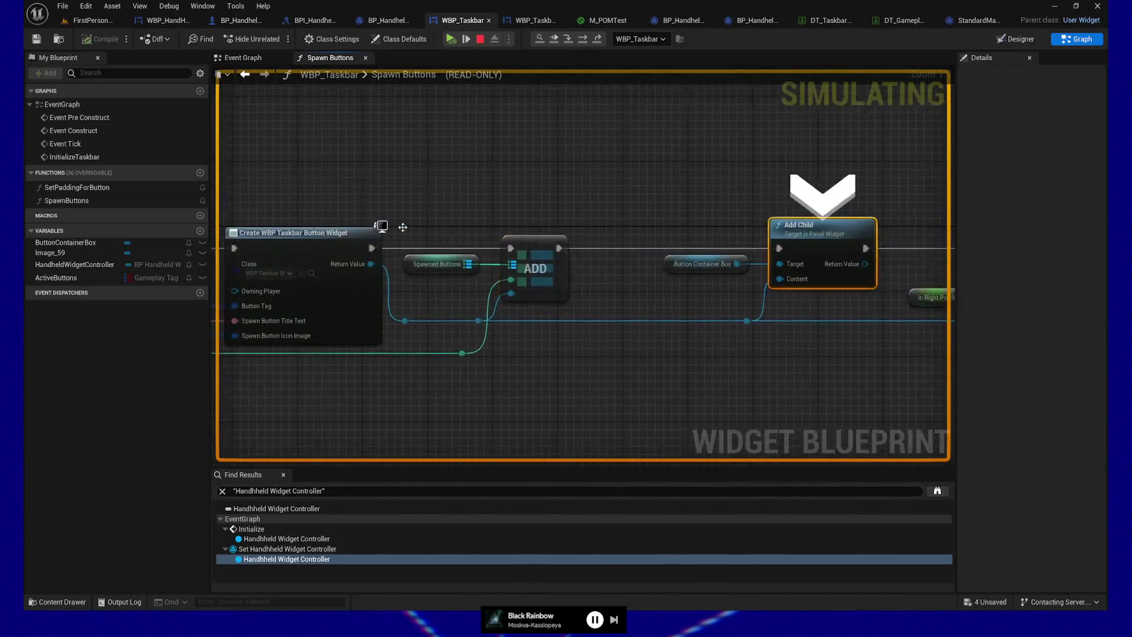
# Step: Step the remaining rows to the Return Node, confirming Spawned Buttons holds 5
pyautogui.press('F10')
pyautogui.press('F10')
pyautogui.press('F10')
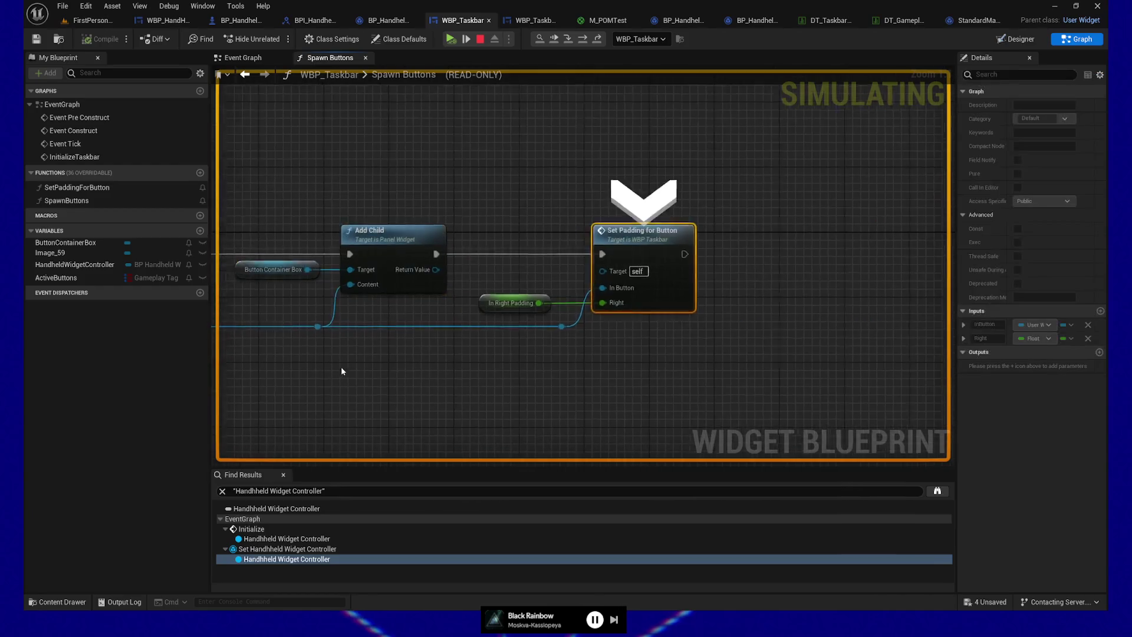
pyautogui.press('F10')
pyautogui.press('F10')
pyautogui.press('F10')
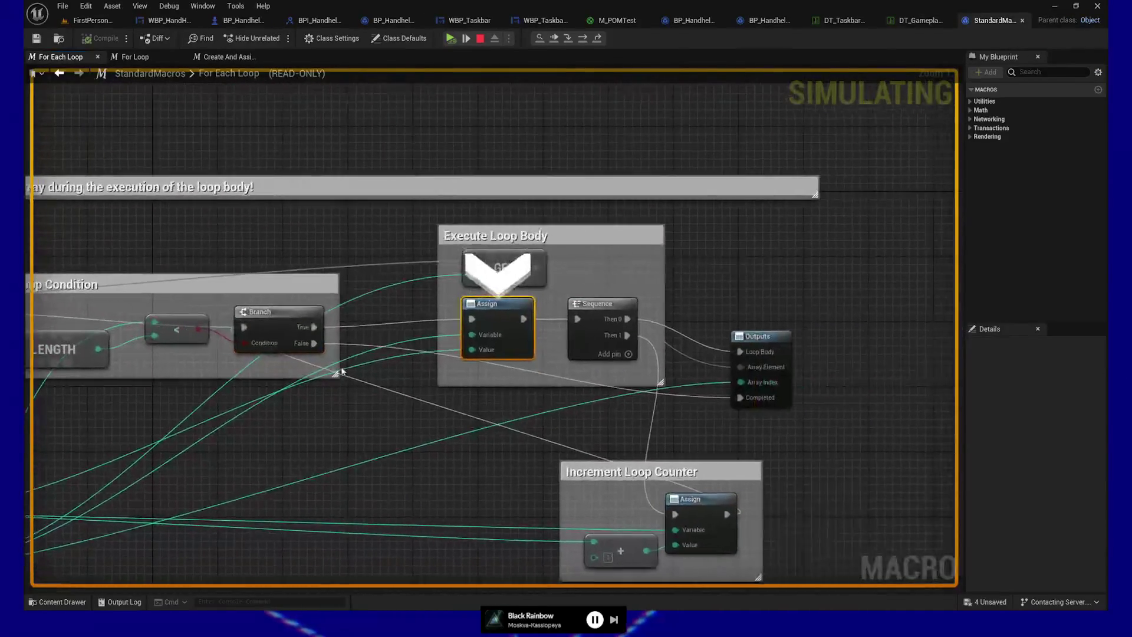
pyautogui.press('F10')
pyautogui.press('F10')
pyautogui.press('F10')
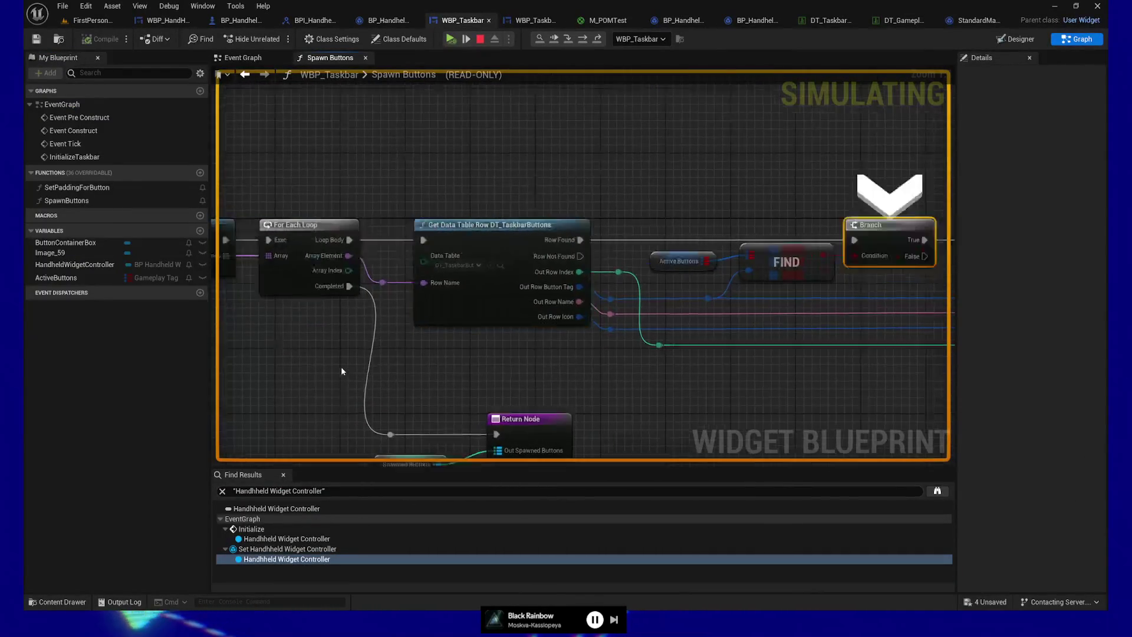
pyautogui.press('F10')
pyautogui.press('F10')
pyautogui.press('F10')
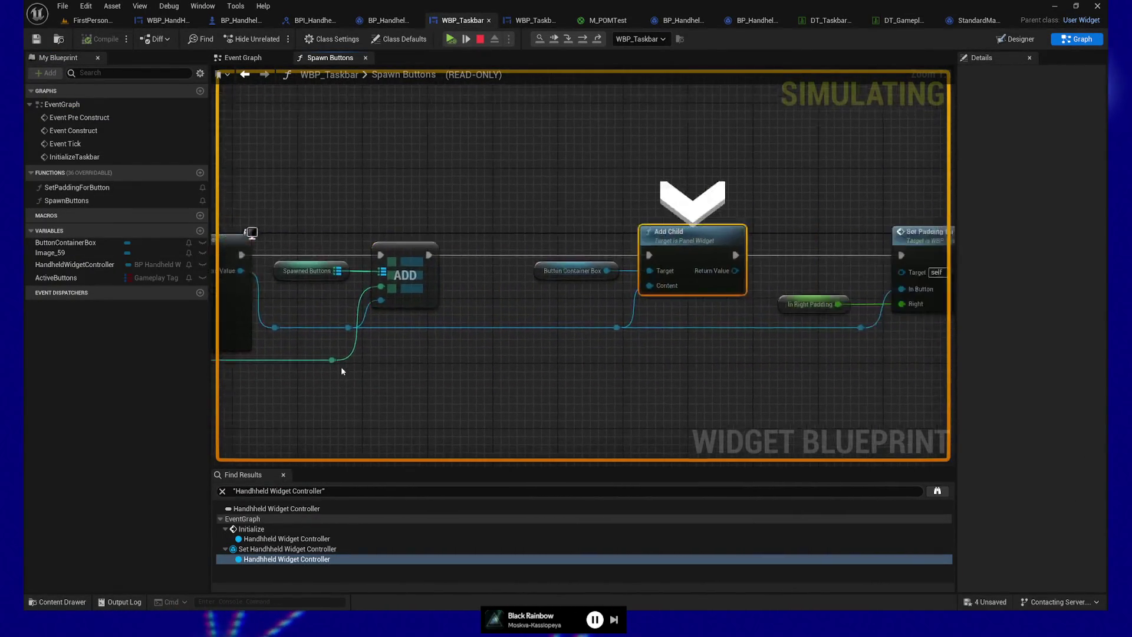
pyautogui.press('F10')
pyautogui.press('F10')
pyautogui.press('F10')
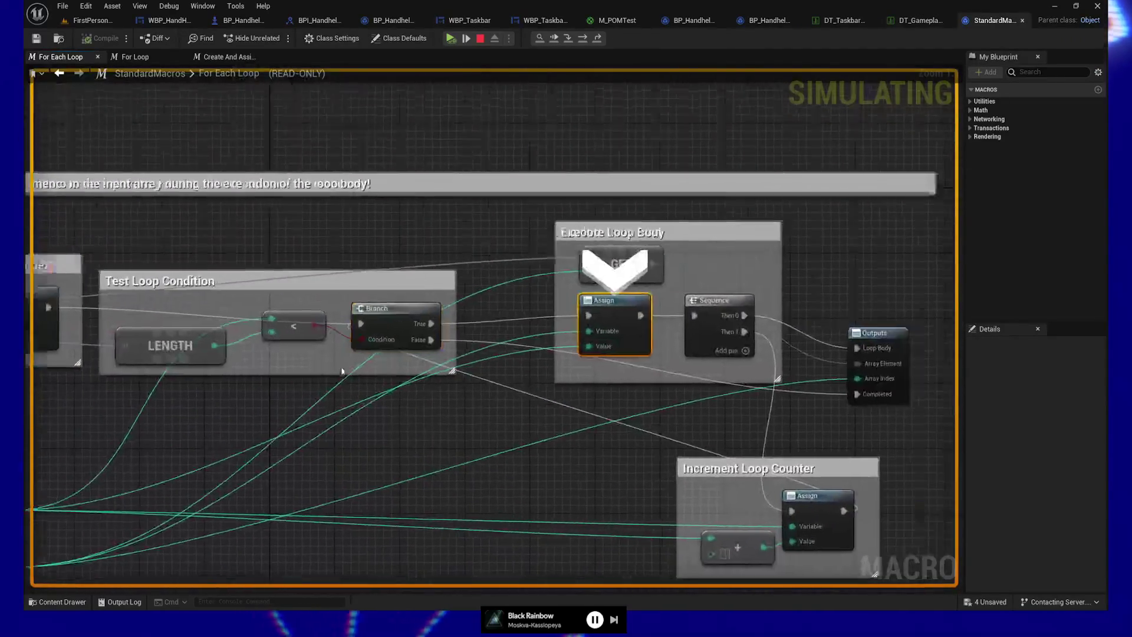
pyautogui.press('F10')
pyautogui.press('F10')
pyautogui.press('F10')
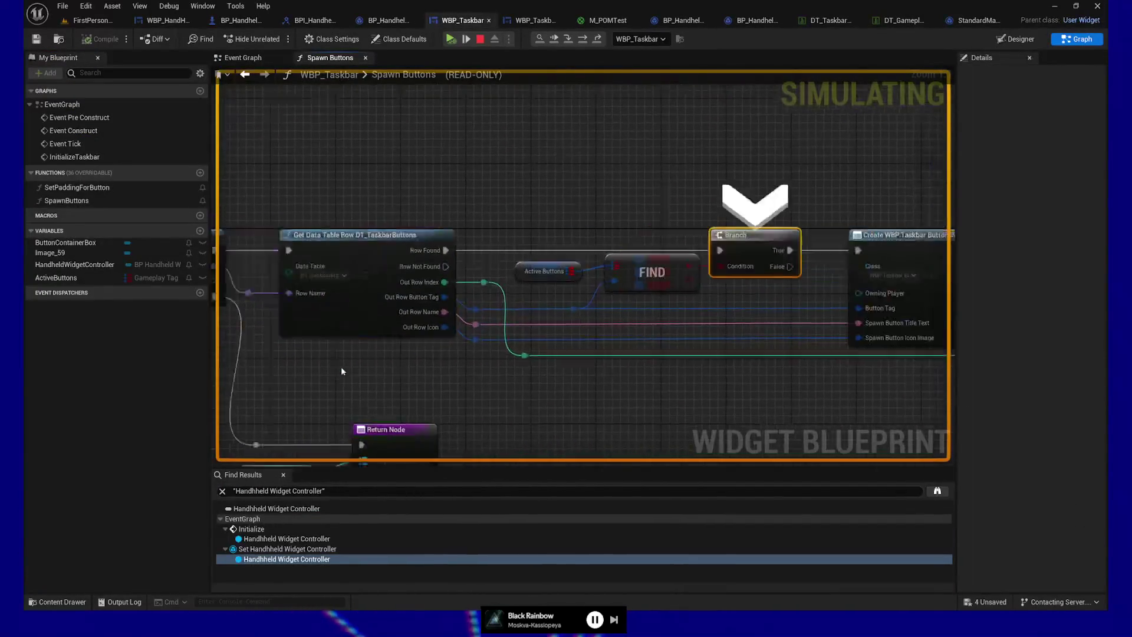
pyautogui.press('F10')
pyautogui.press('F10')
pyautogui.press('F10')
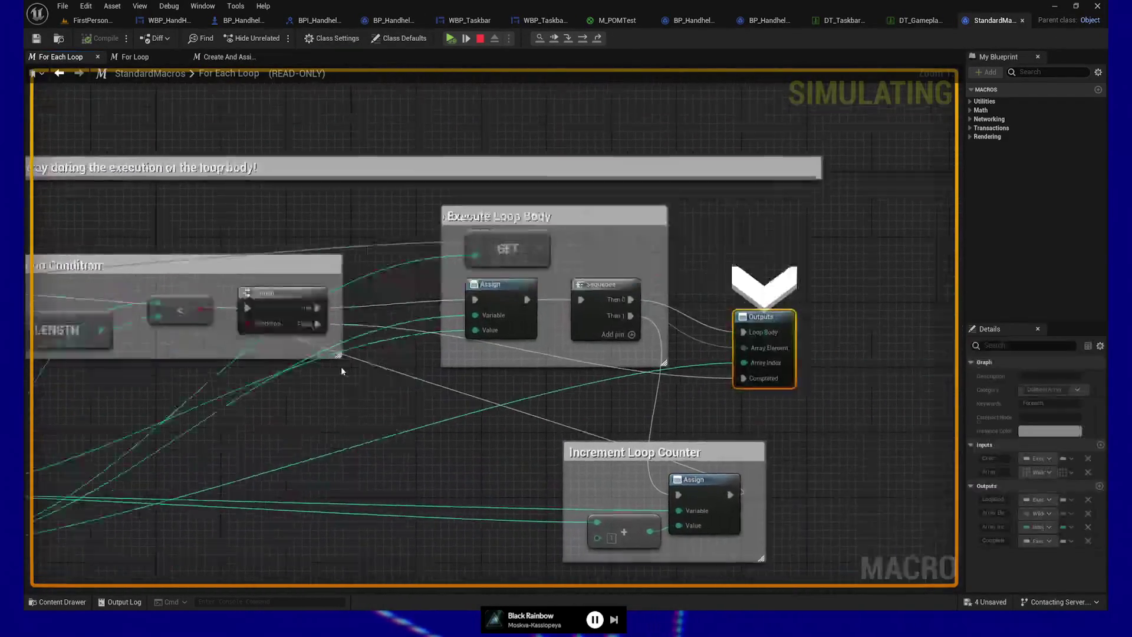
pyautogui.moveTo(491, 293)
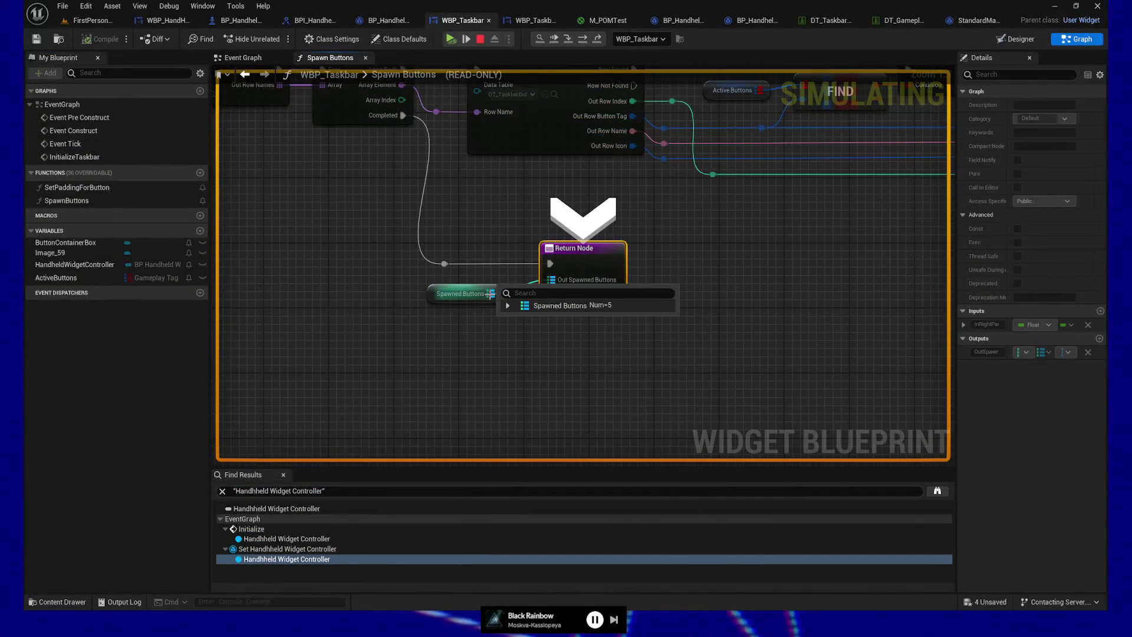
pyautogui.moveTo(582, 286)
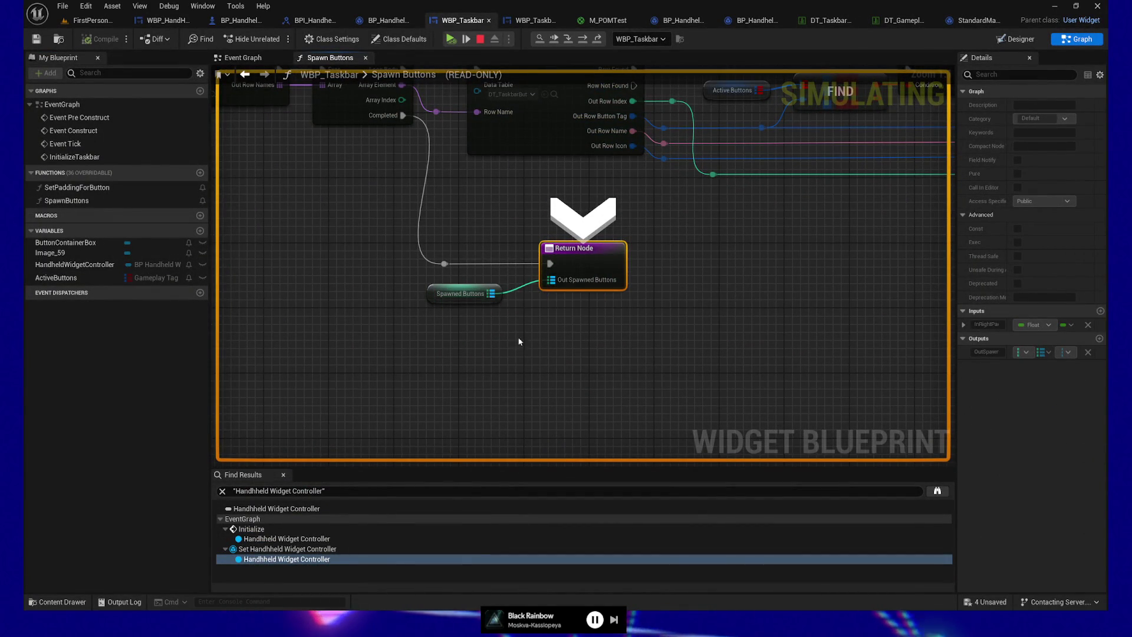
pyautogui.press('F10')
# Step: Inspect the returned values, then resume execution to the Get Taskbar Buttons breakpoint
pyautogui.moveTo(476, 276)
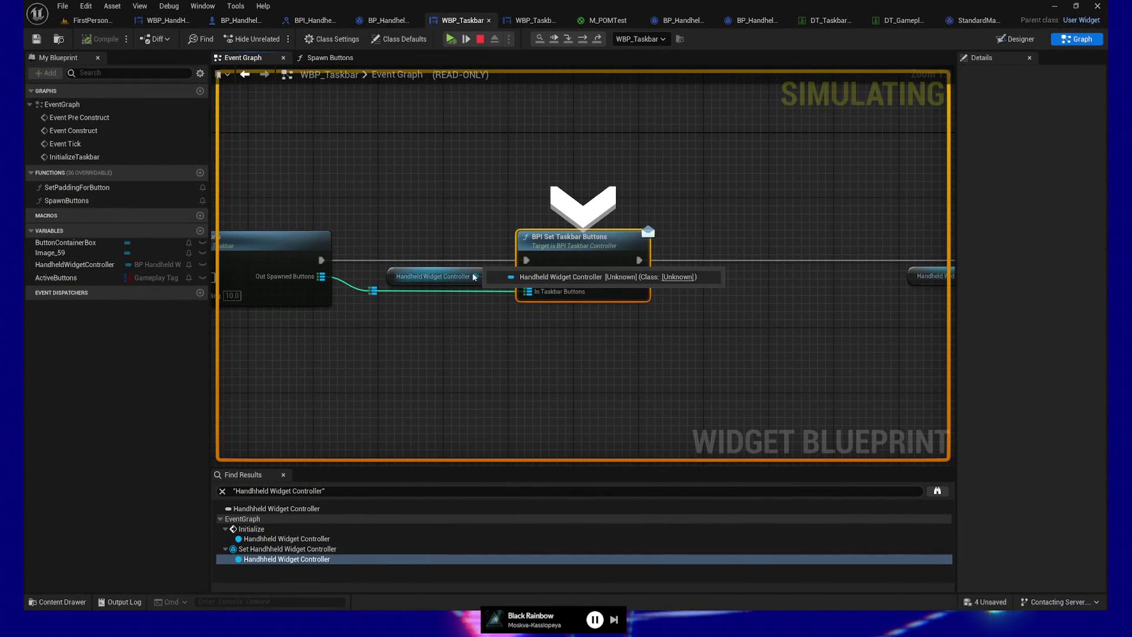
pyautogui.moveTo(528, 294)
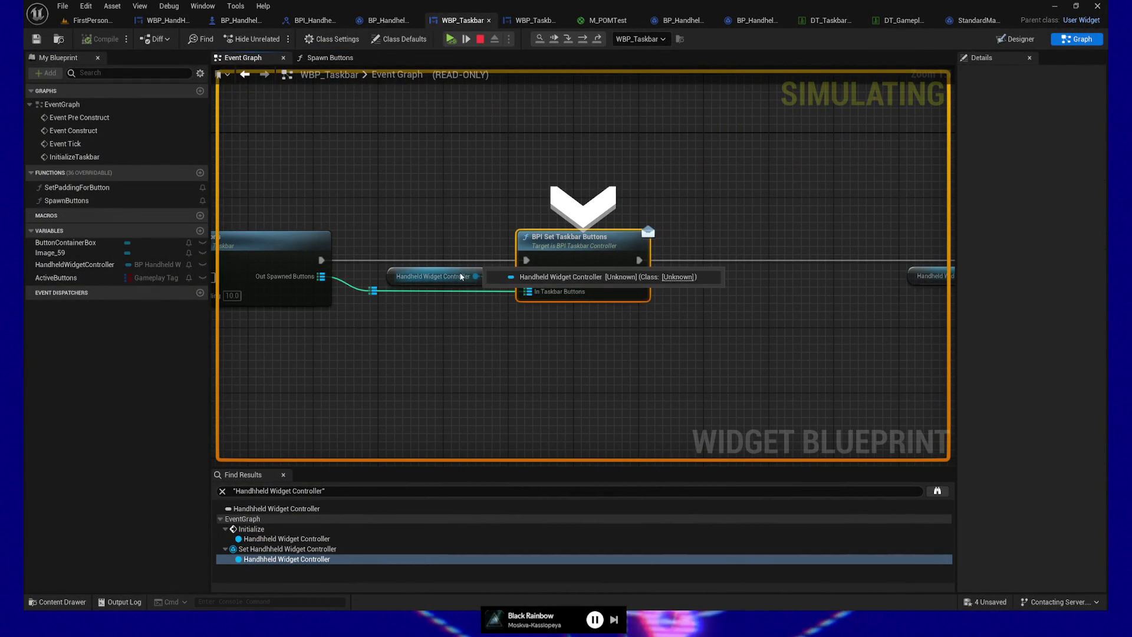
pyautogui.scroll(-2, 483, 317)
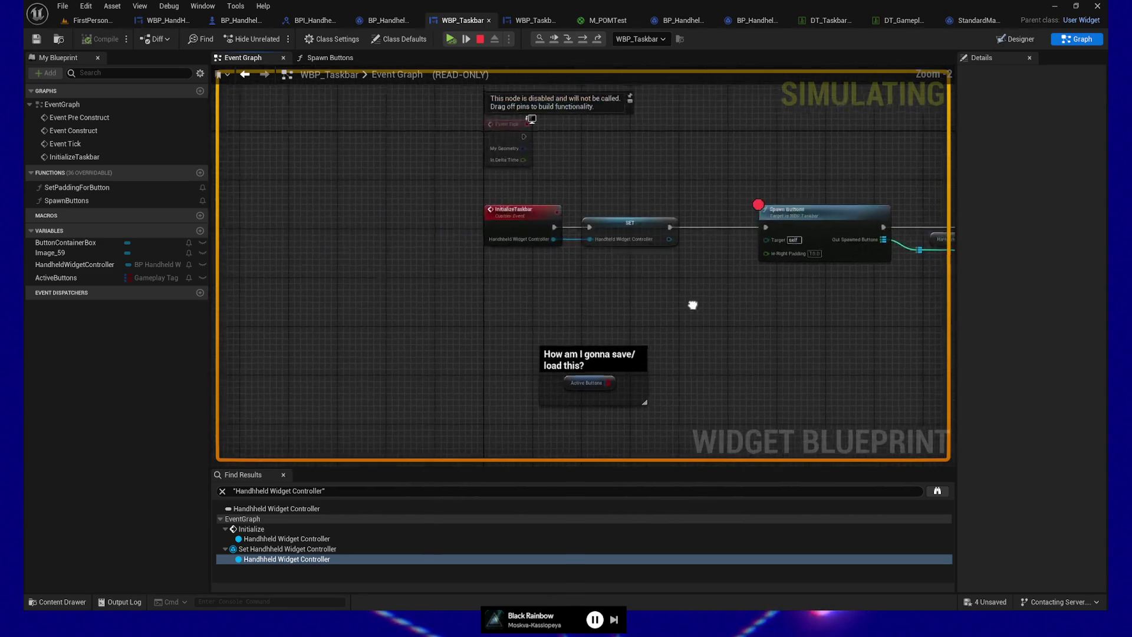
pyautogui.scroll(2, 493, 309)
pyautogui.moveTo(553, 244)
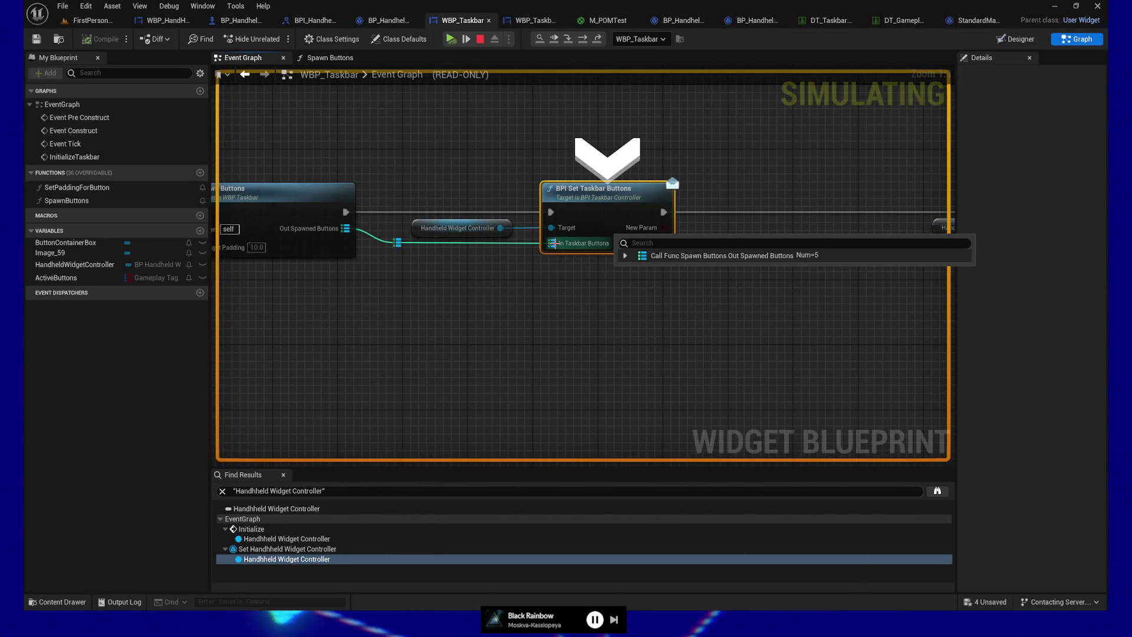
pyautogui.moveTo(574, 282); pyautogui.dragTo(523, 299)
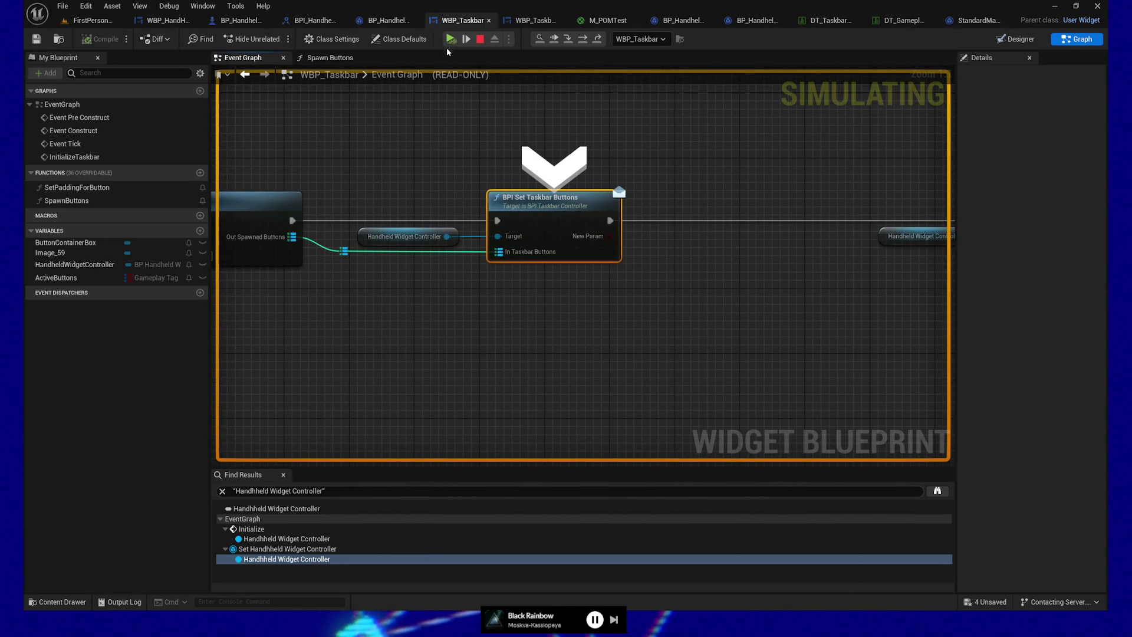
pyautogui.click(466, 39)
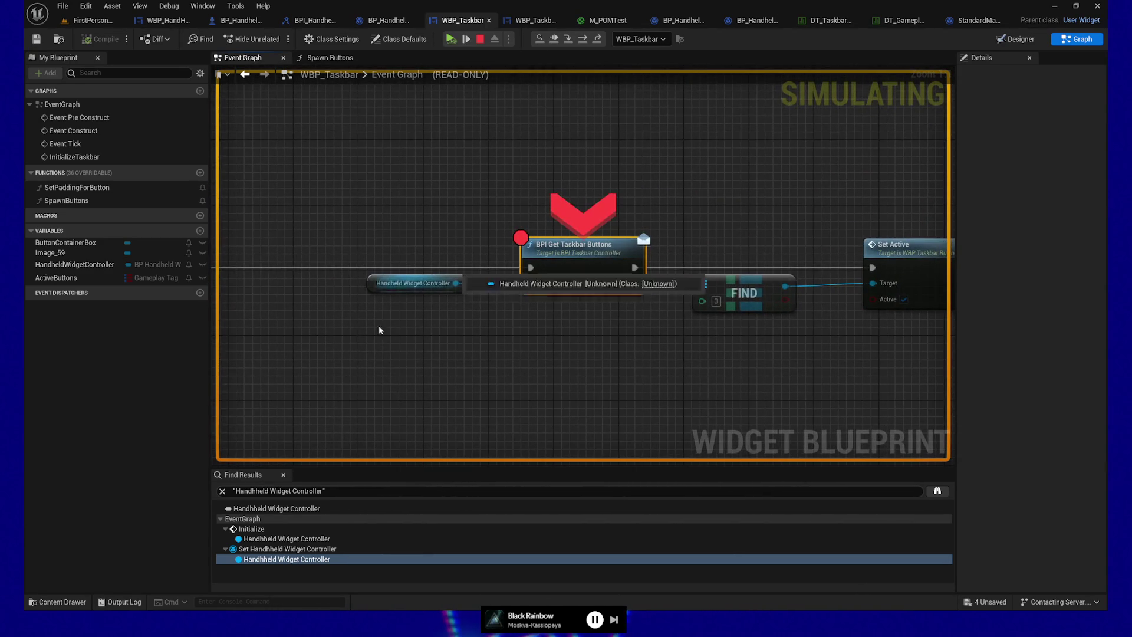
pyautogui.press('F10')
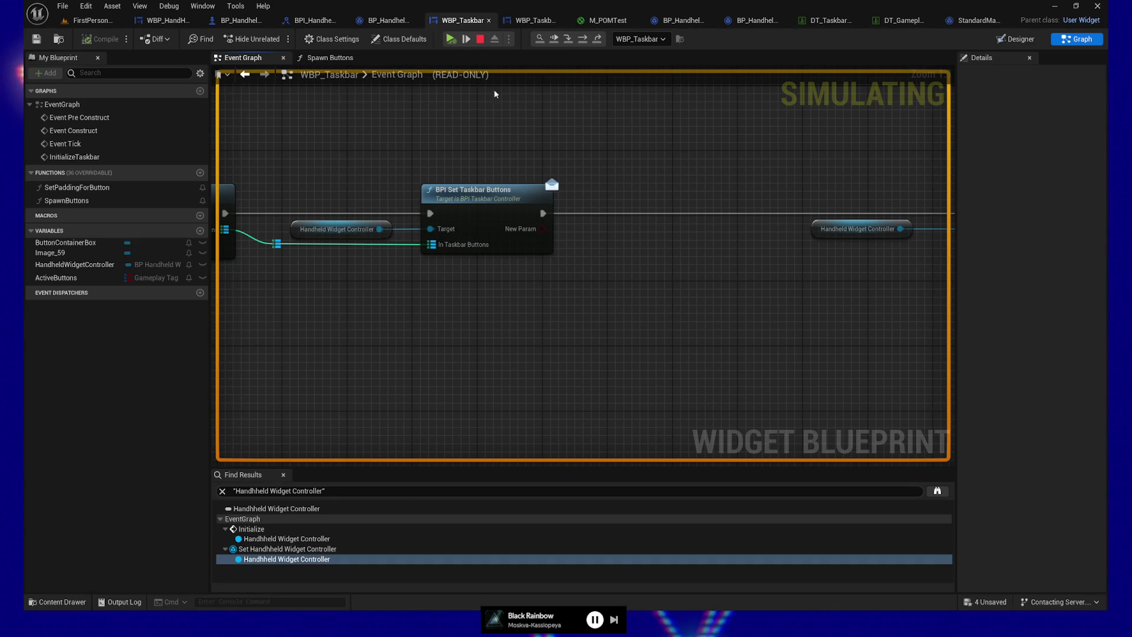
# Step: Step on to the Set Active call, then stop the play session
pyautogui.moveTo(611, 303); pyautogui.dragTo(584, 295)
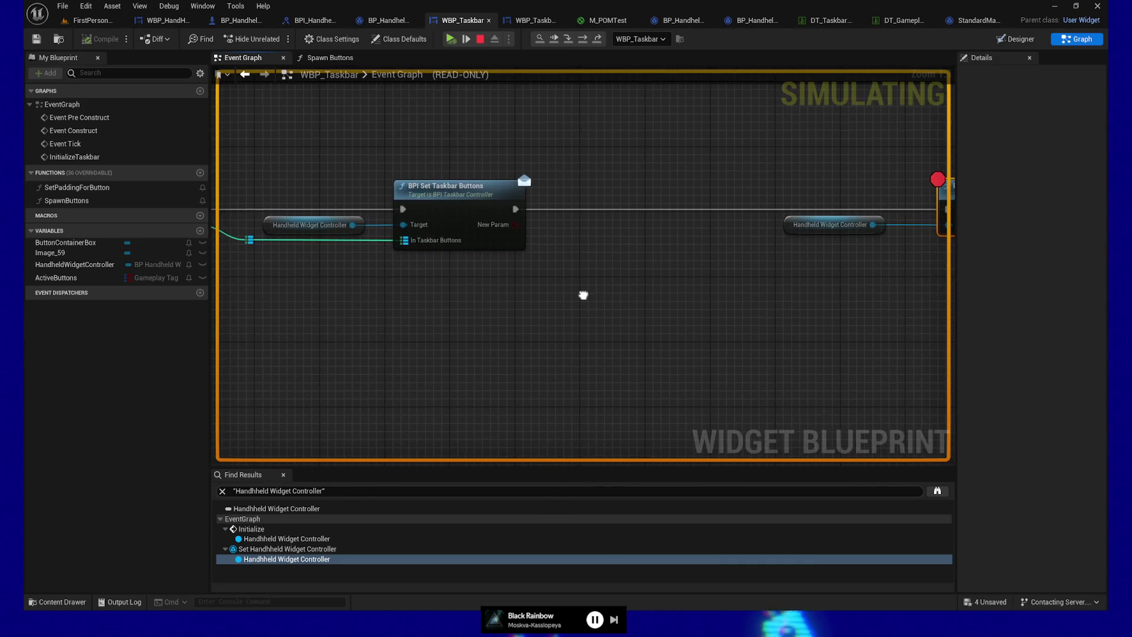
pyautogui.press('F10')
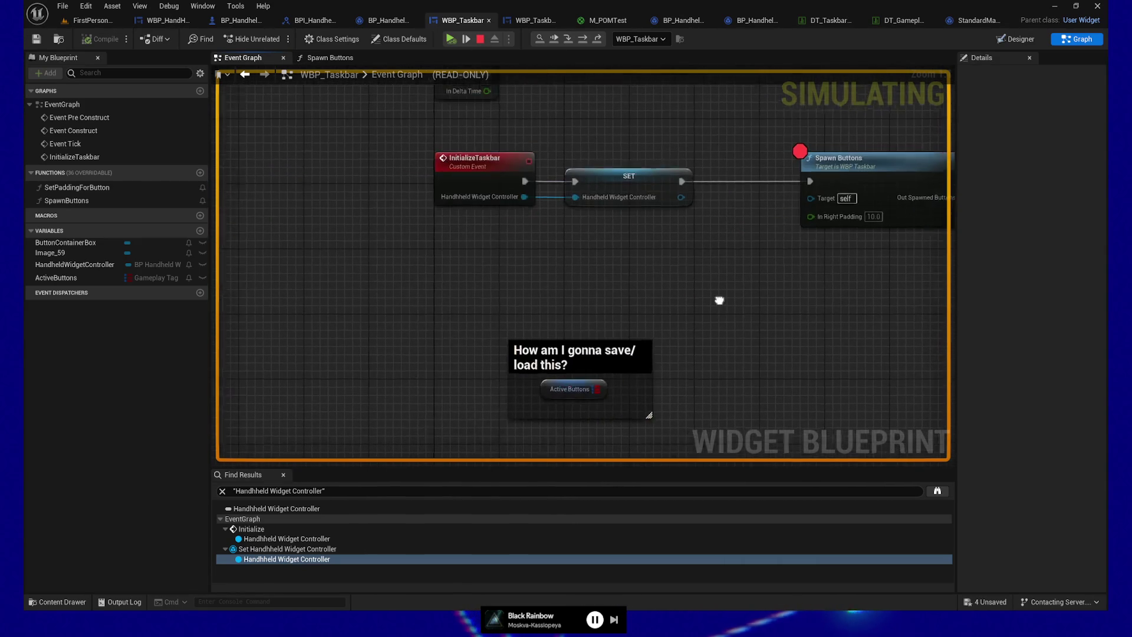
pyautogui.moveTo(770, 278)
pyautogui.mouseDown()
pyautogui.moveTo(688, 277)
pyautogui.moveTo(404, 321)
pyautogui.moveTo(354, 303)
pyautogui.moveTo(236, 295)
pyautogui.mouseUp()
pyautogui.moveTo(723, 205); pyautogui.dragTo(411, 222)
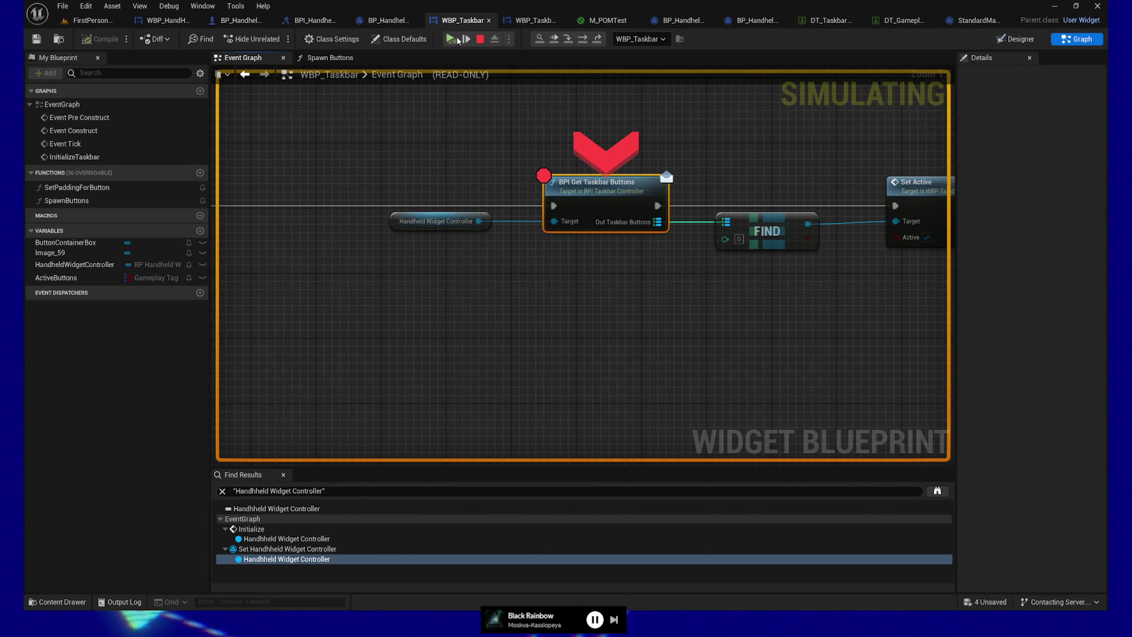
pyautogui.click(465, 39)
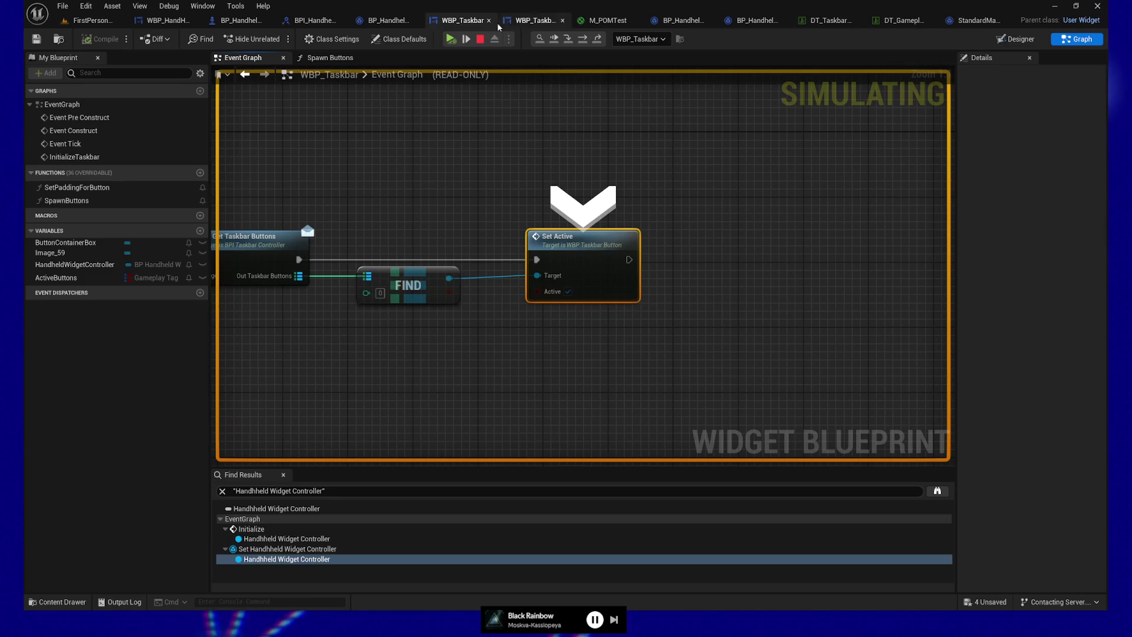
pyautogui.click(481, 39)
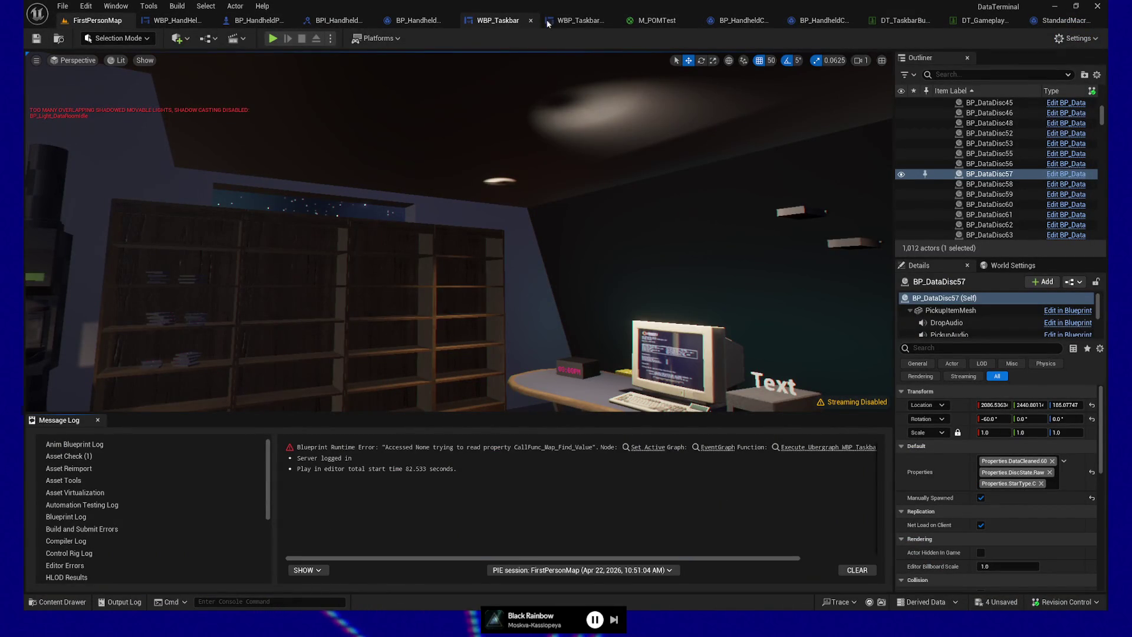
# Step: Find all InitializeTaskbar references and open the call in WBP_HandHeldComputerBase
pyautogui.click(577, 20)
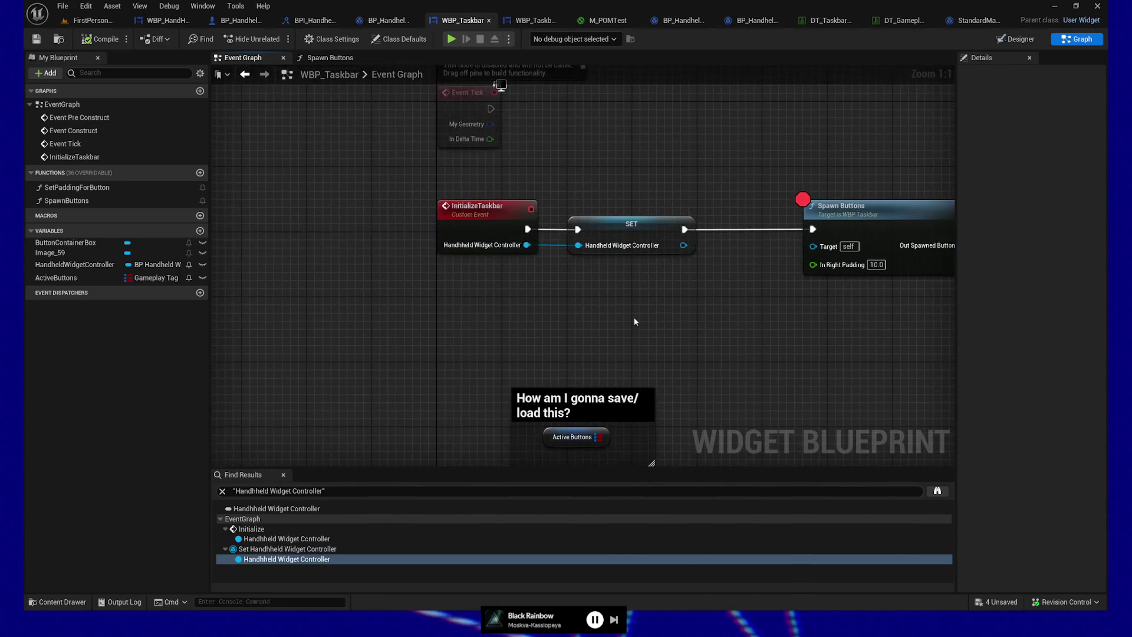
pyautogui.rightClick(490, 232)
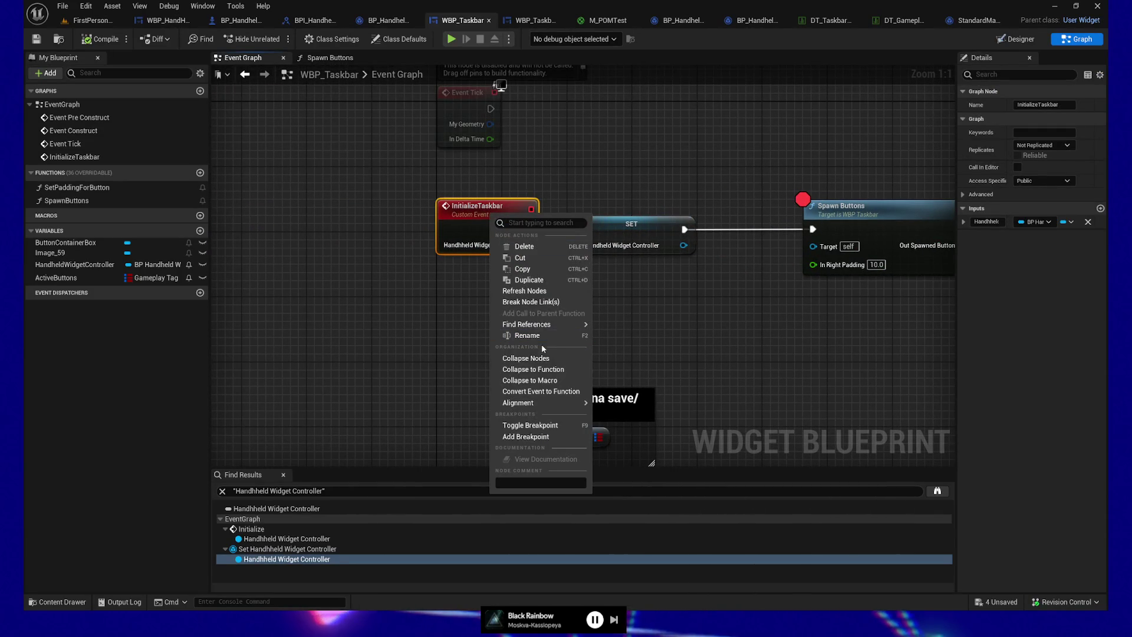
pyautogui.moveTo(545, 329)
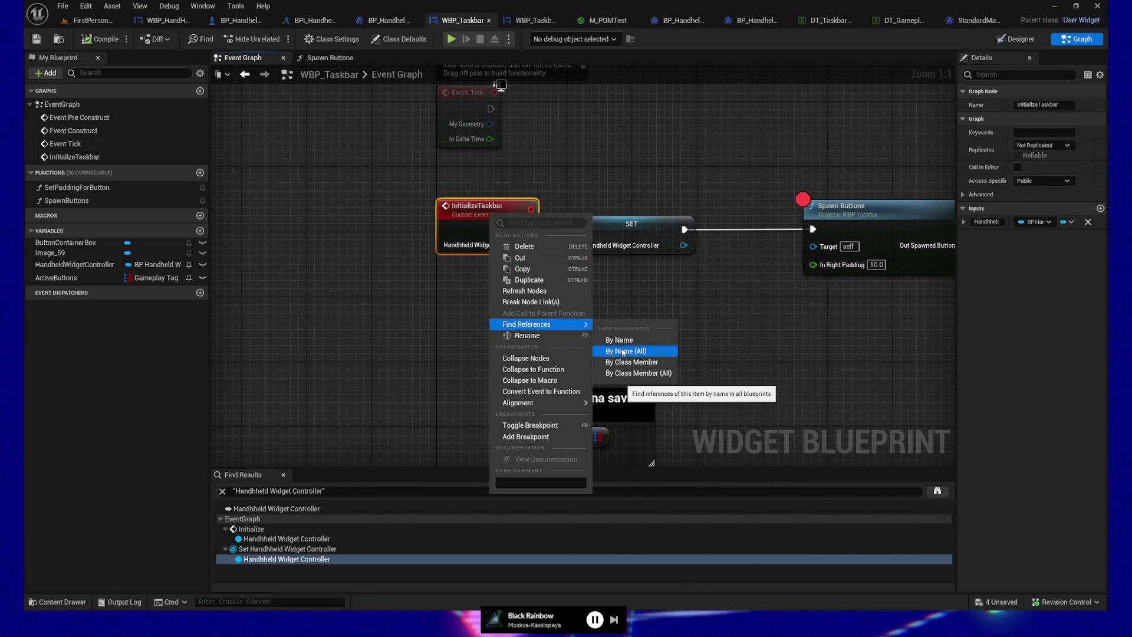
pyautogui.click(624, 351)
pyautogui.click(420, 398)
pyautogui.doubleClick(420, 397)
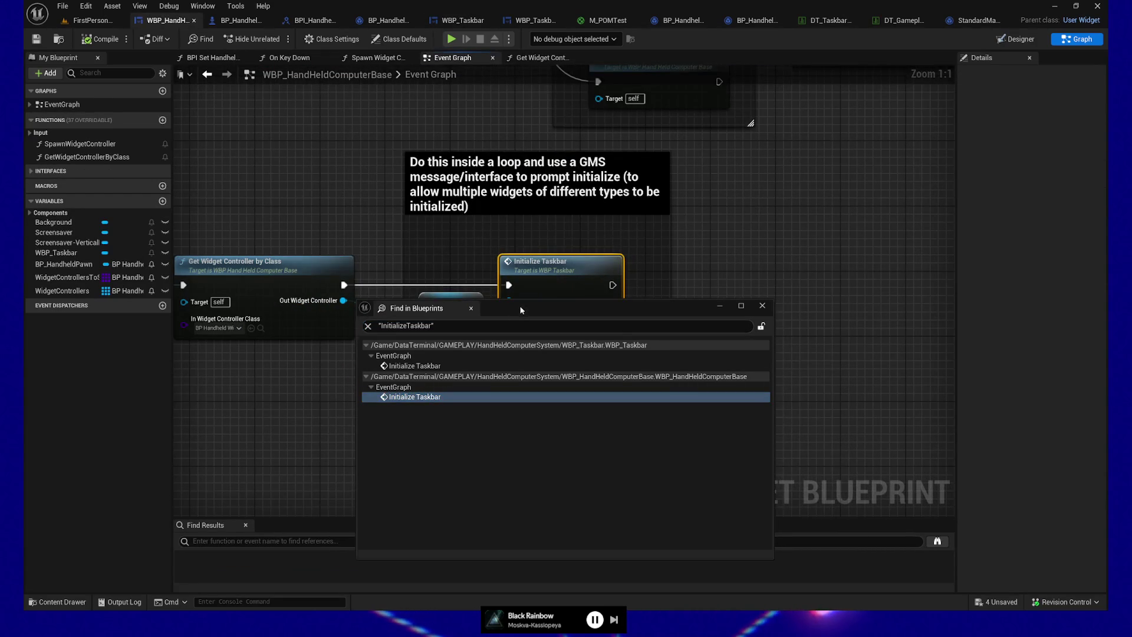
# Step: Breakpoint the Get Widget Controller by Class node and start playing the level
pyautogui.moveTo(519, 305); pyautogui.dragTo(621, 415)
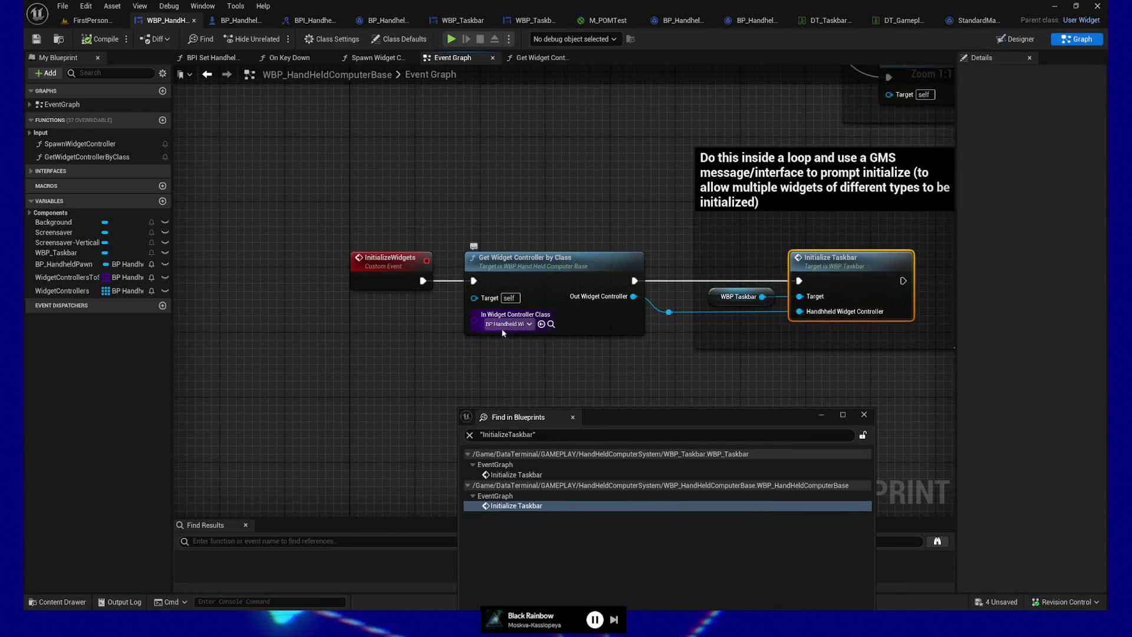
pyautogui.moveTo(687, 359); pyautogui.dragTo(658, 356)
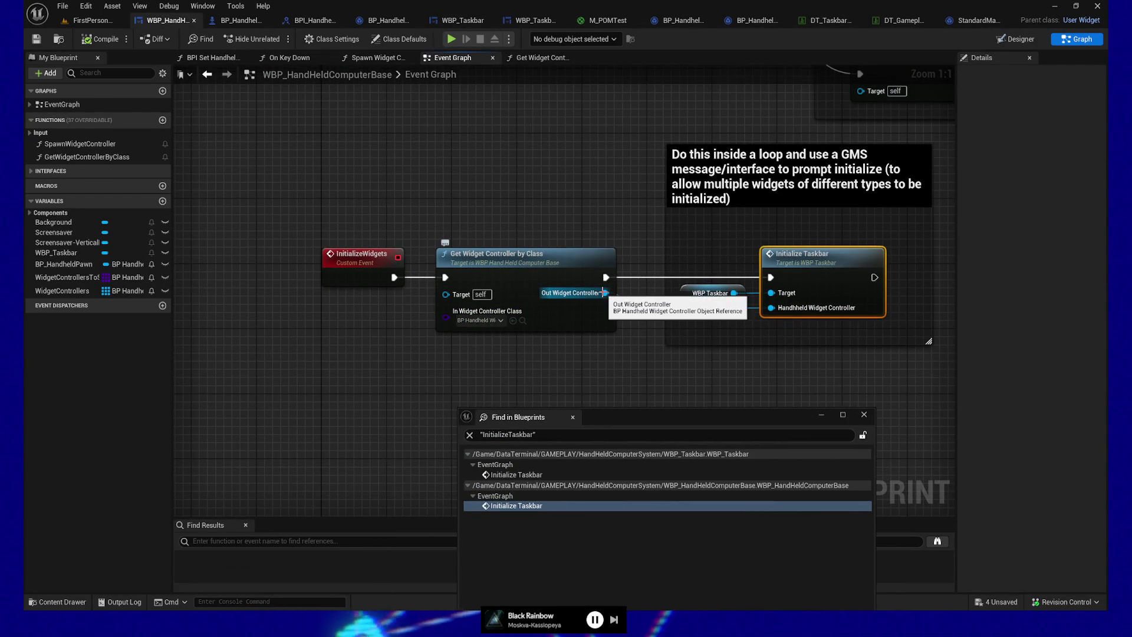
pyautogui.click(863, 415)
pyautogui.click(519, 277)
pyautogui.press('F9')
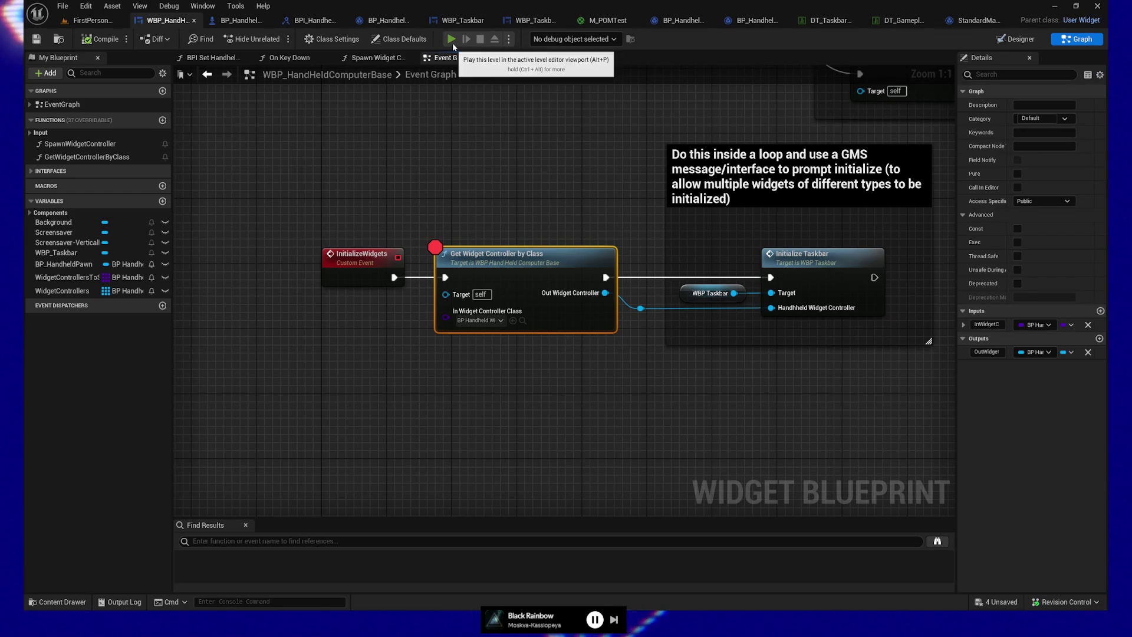
pyautogui.click(451, 39)
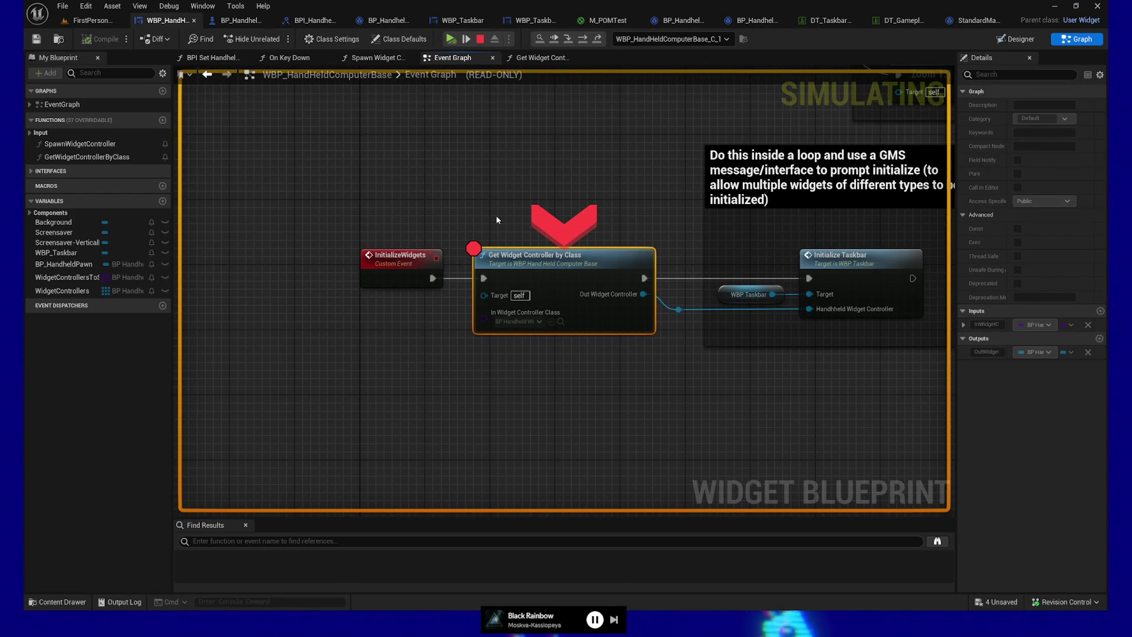
# Step: Step through Get Widget Controller by Class via its For Each Loop to the Return Node, then stop
pyautogui.click(466, 39)
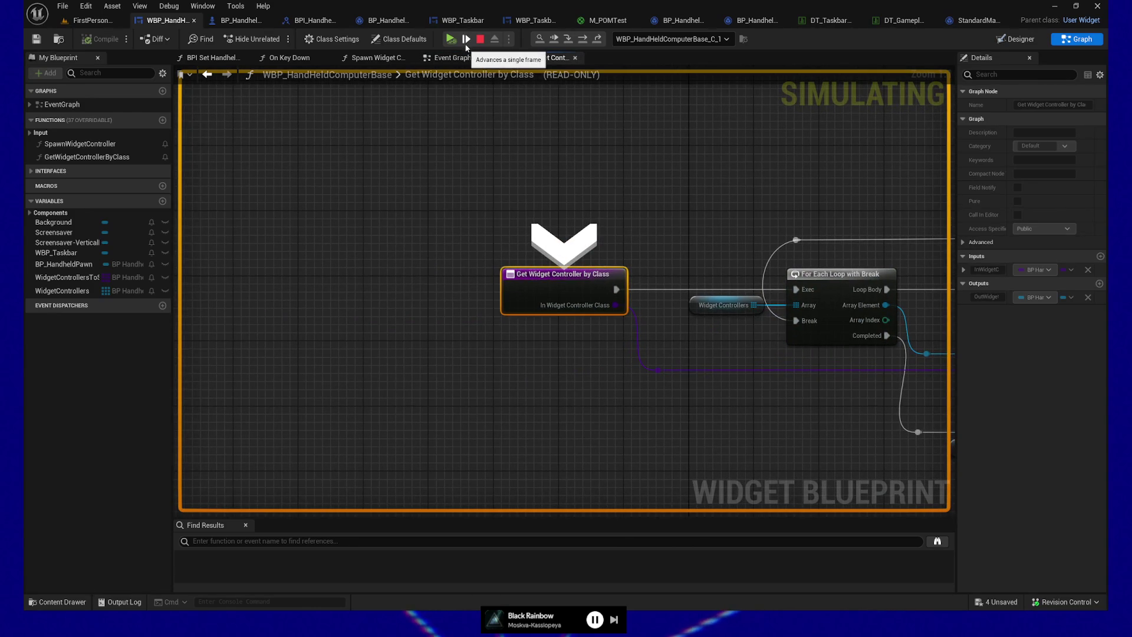
pyautogui.click(466, 45)
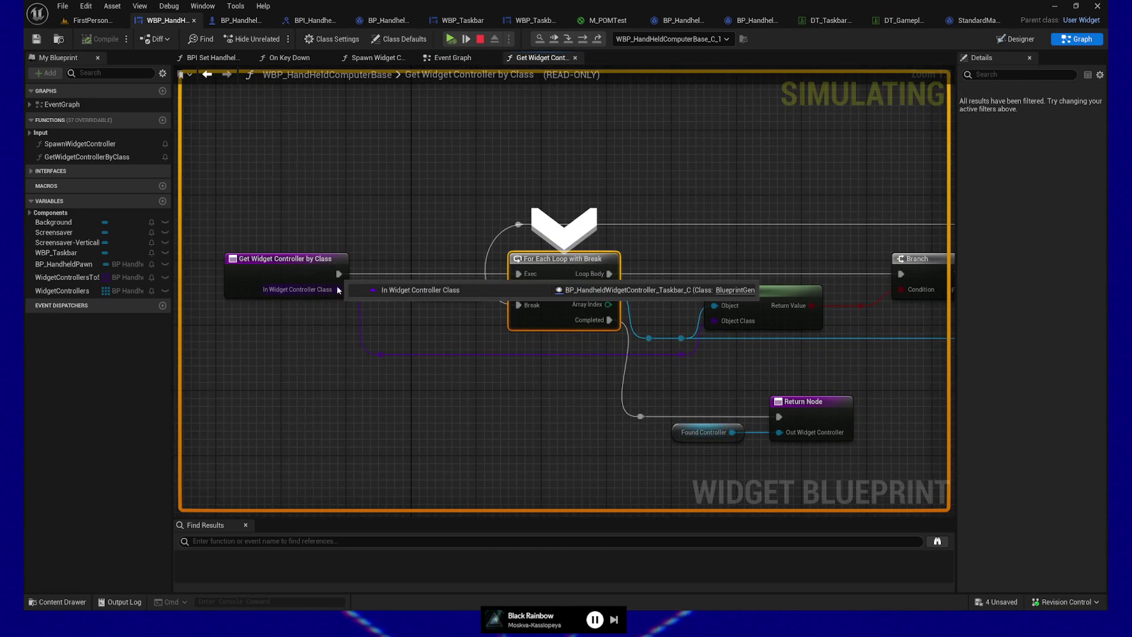
pyautogui.click(472, 44)
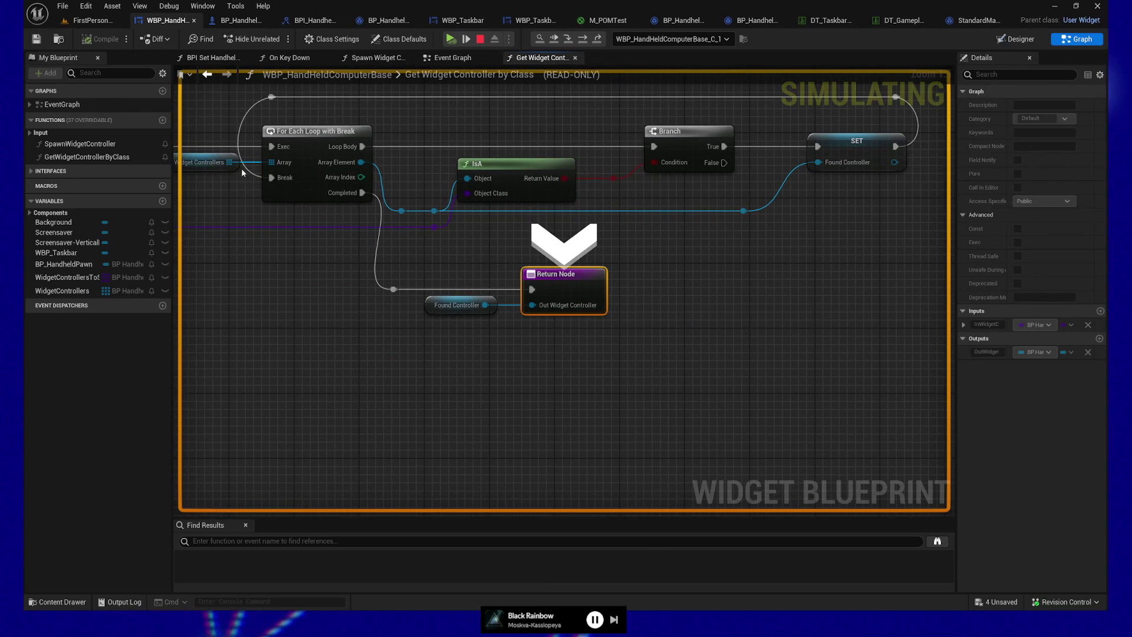
pyautogui.moveTo(221, 239); pyautogui.dragTo(455, 259)
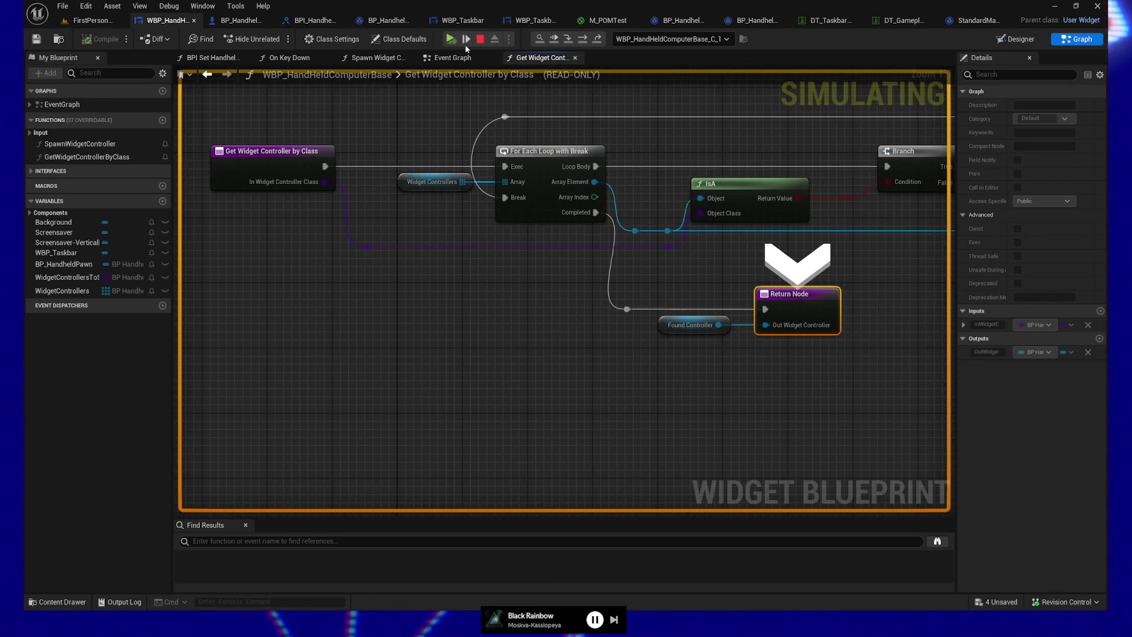
pyautogui.click(480, 39)
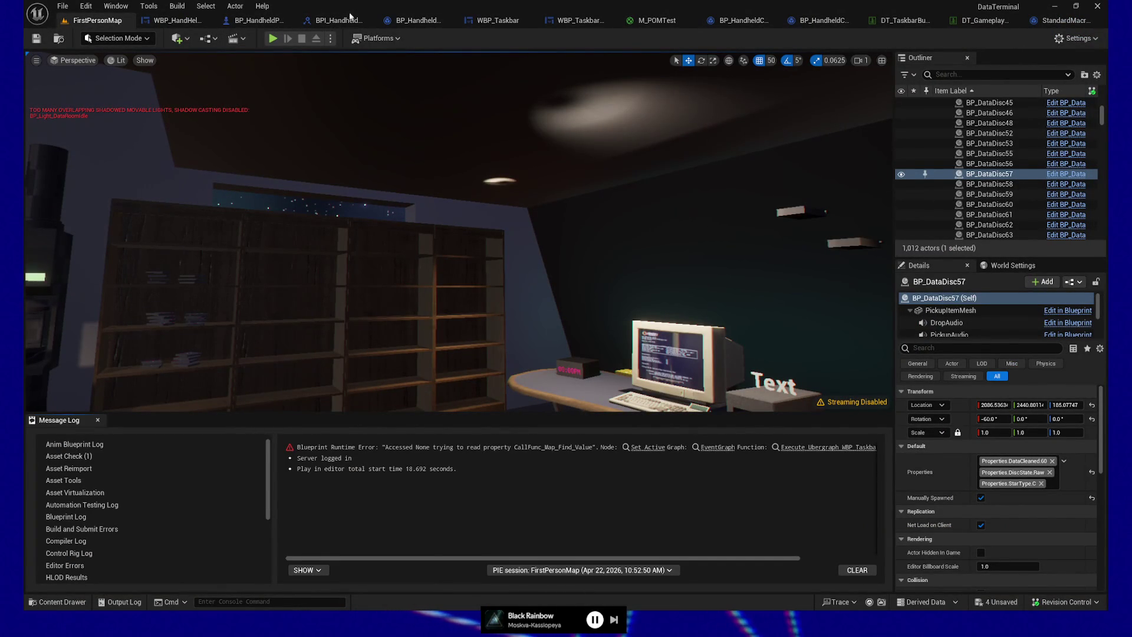
pyautogui.click(415, 20)
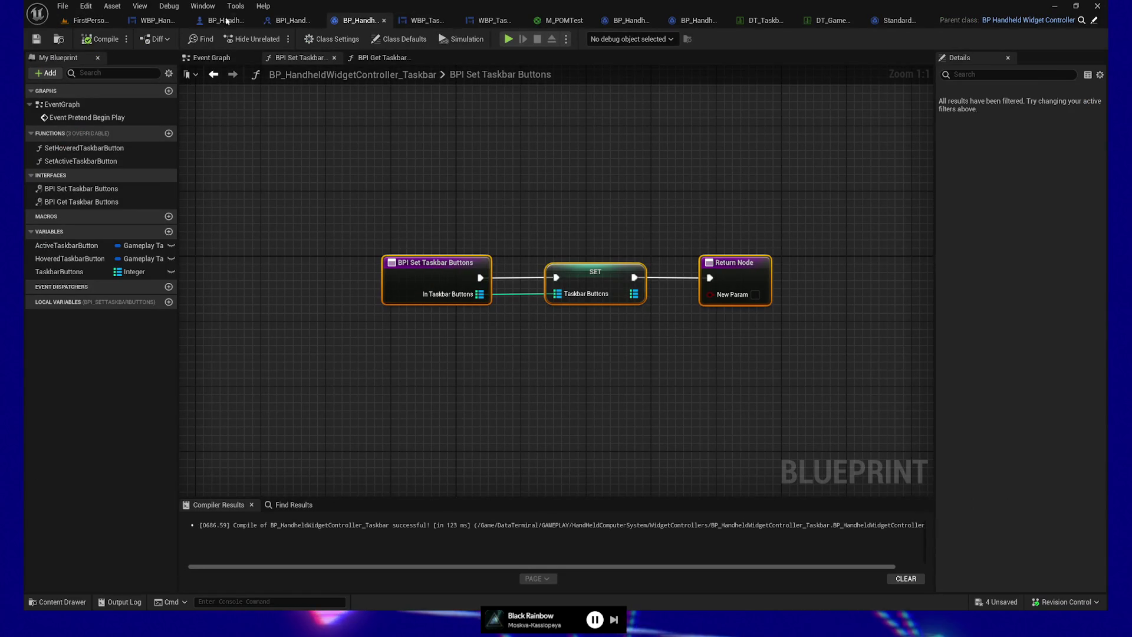
# Step: Search all blueprints for references to the Widget Controllers variable
pyautogui.click(156, 20)
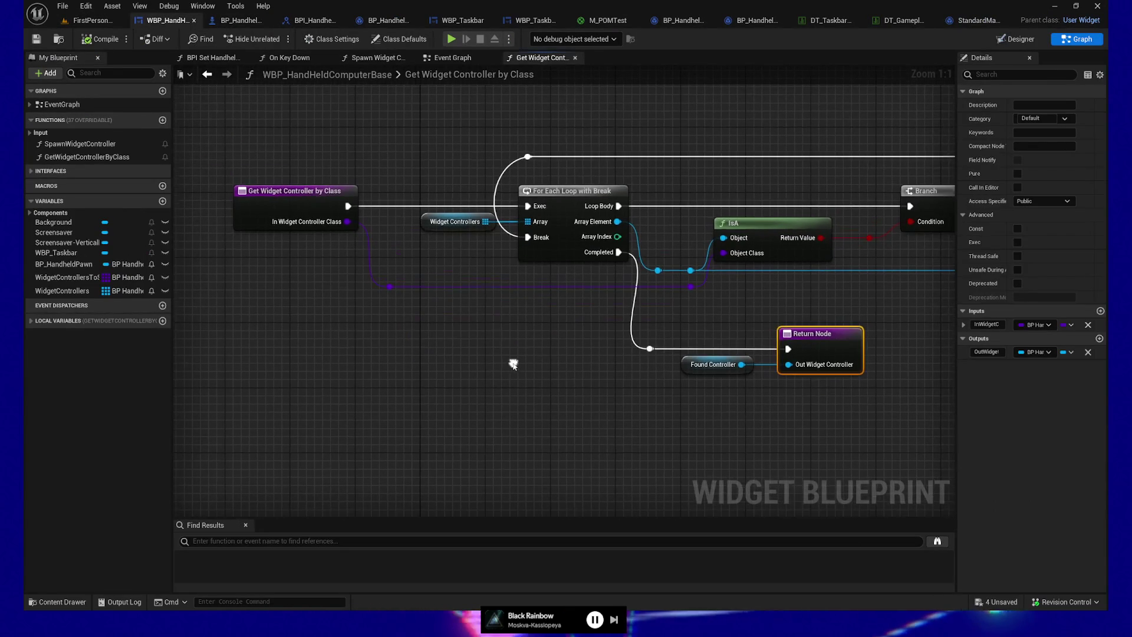
pyautogui.click(426, 222)
pyautogui.rightClick(427, 222)
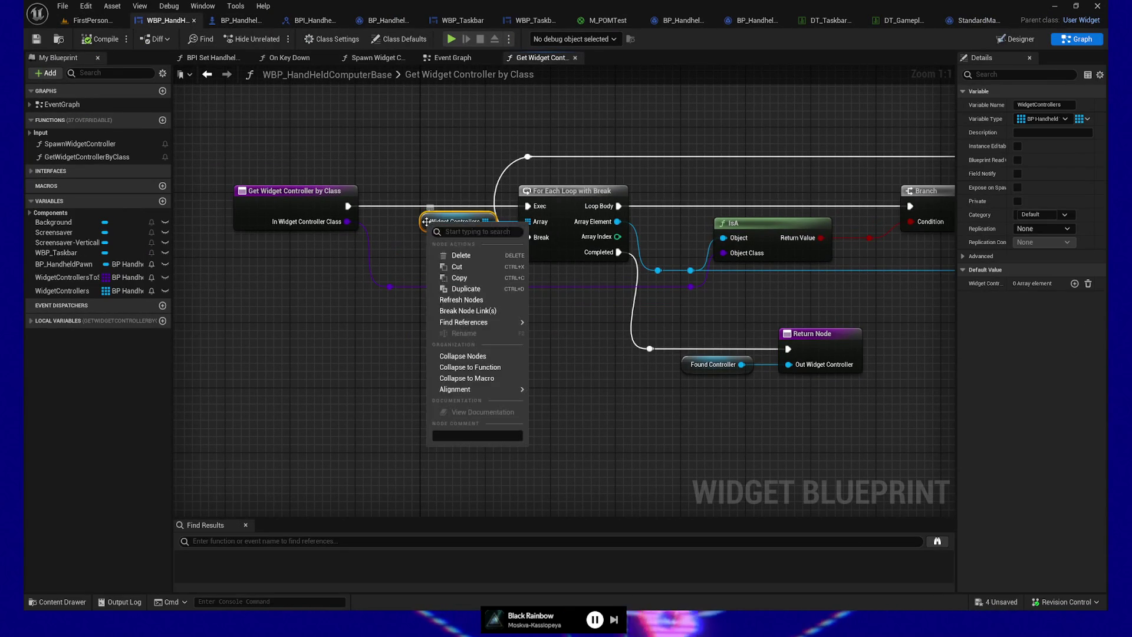
pyautogui.moveTo(469, 322)
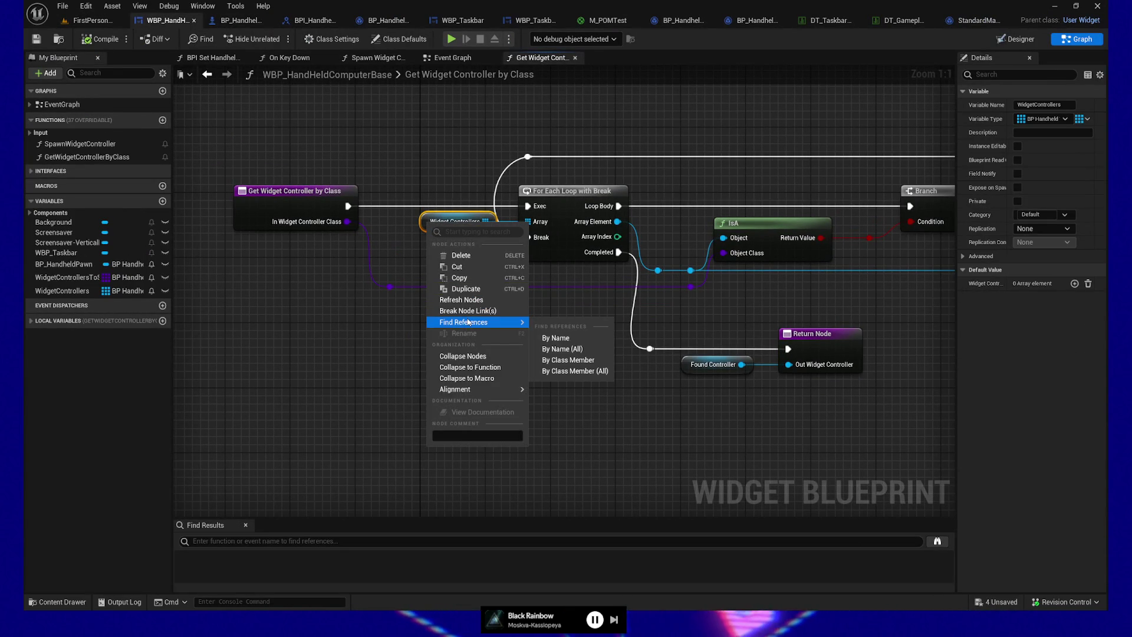
pyautogui.click(560, 349)
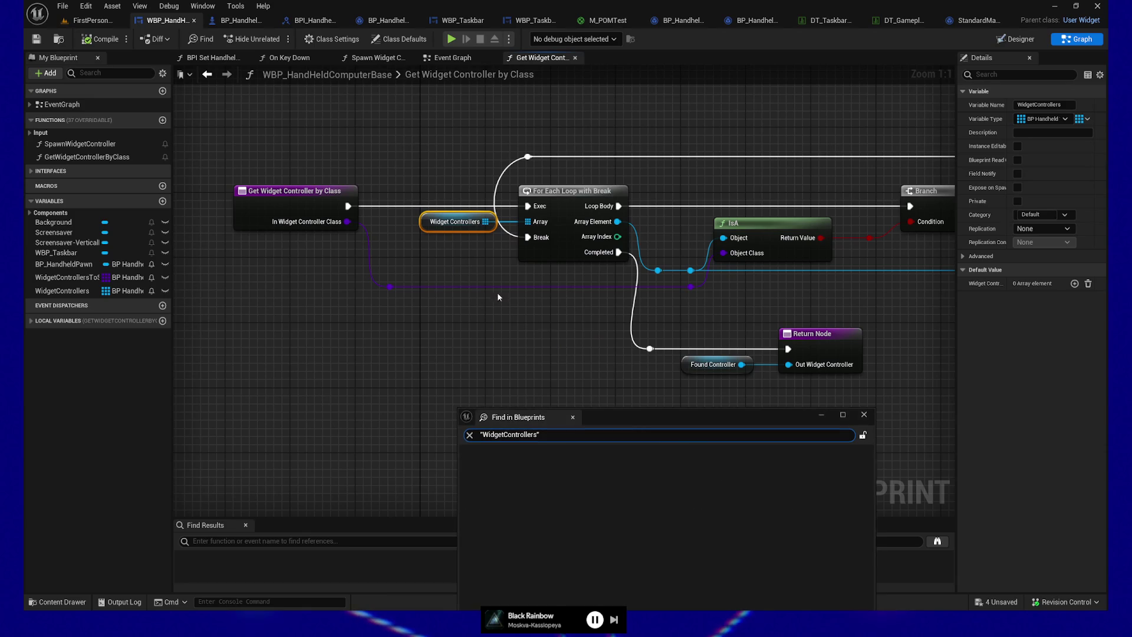
pyautogui.click(864, 415)
# Step: List WidgetControllers references within this blueprint in an enlarged results panel, then open Event Graph
pyautogui.rightClick(429, 225)
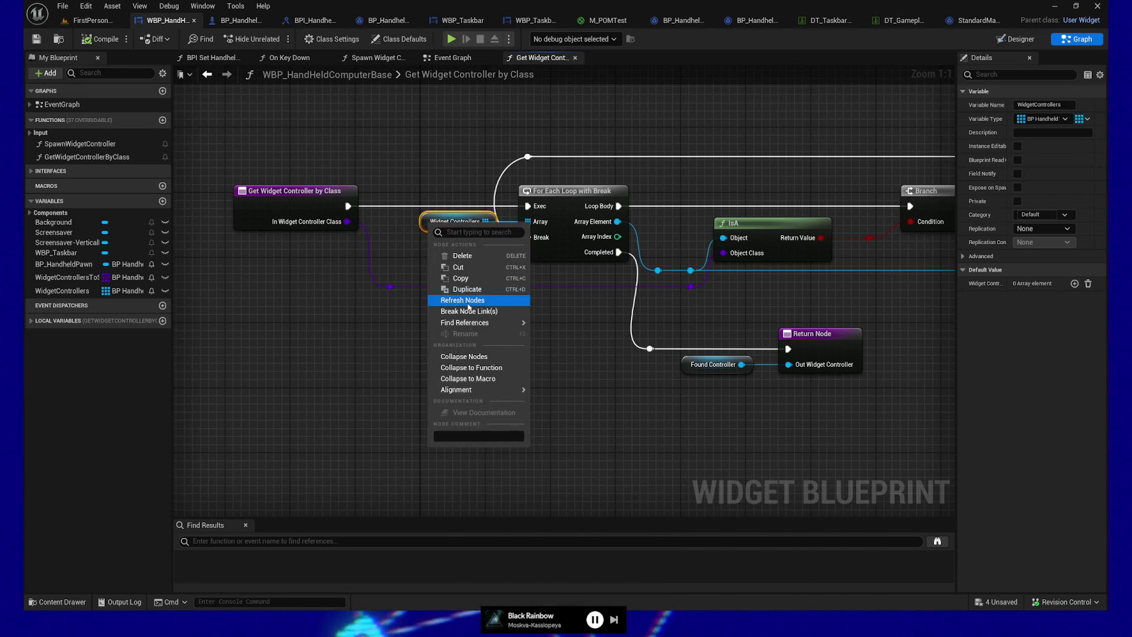
pyautogui.moveTo(478, 326)
pyautogui.click(565, 338)
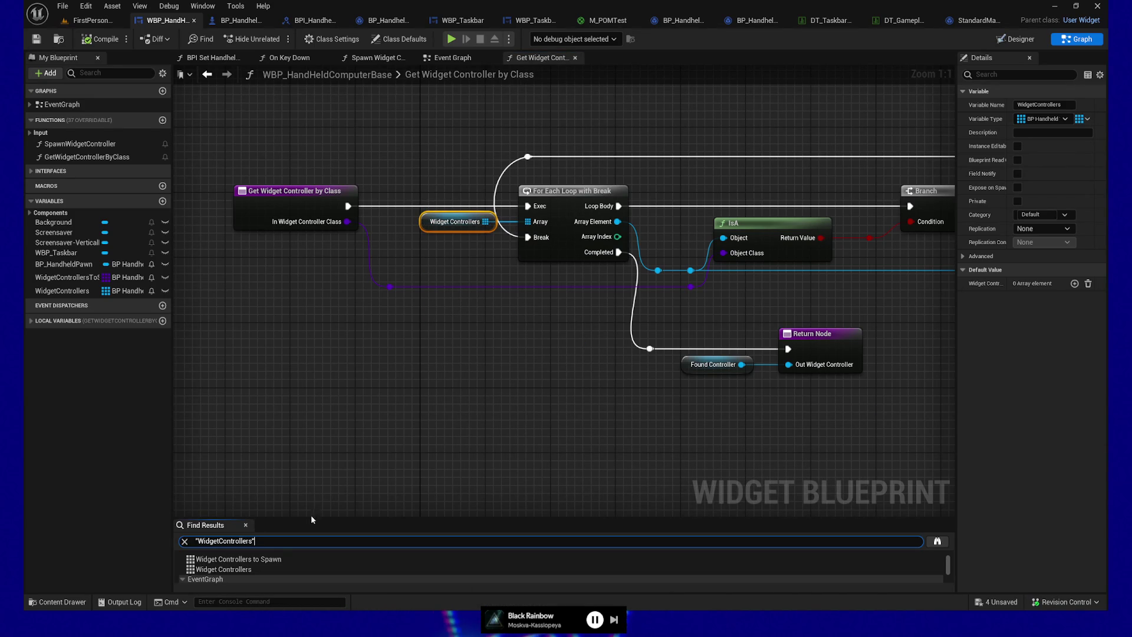
pyautogui.moveTo(312, 518); pyautogui.dragTo(318, 395)
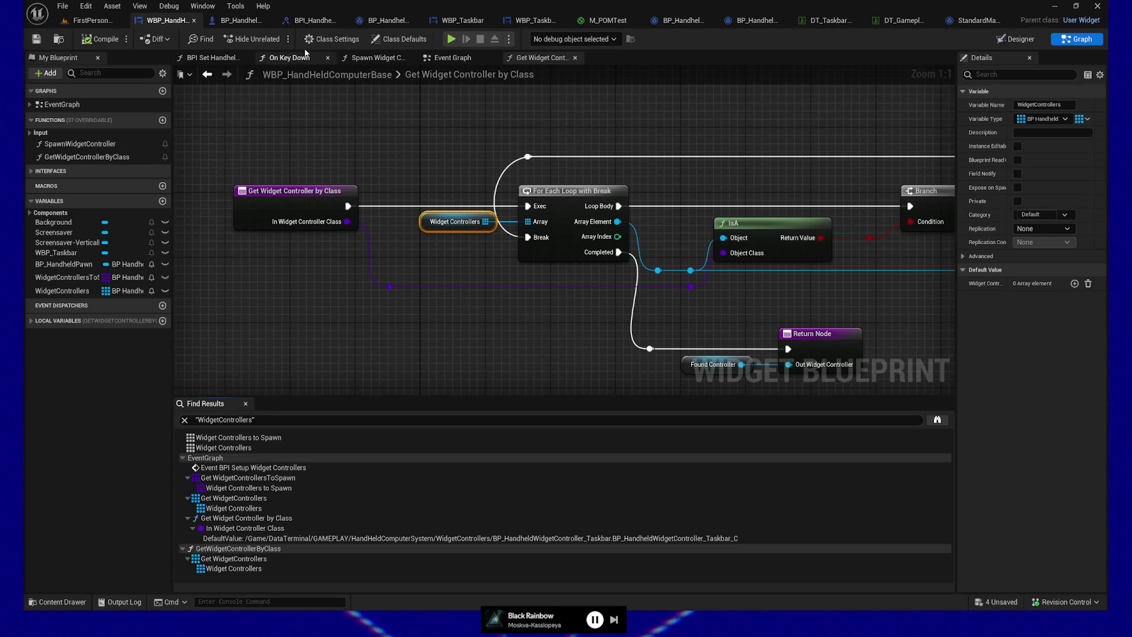
pyautogui.click(484, 57)
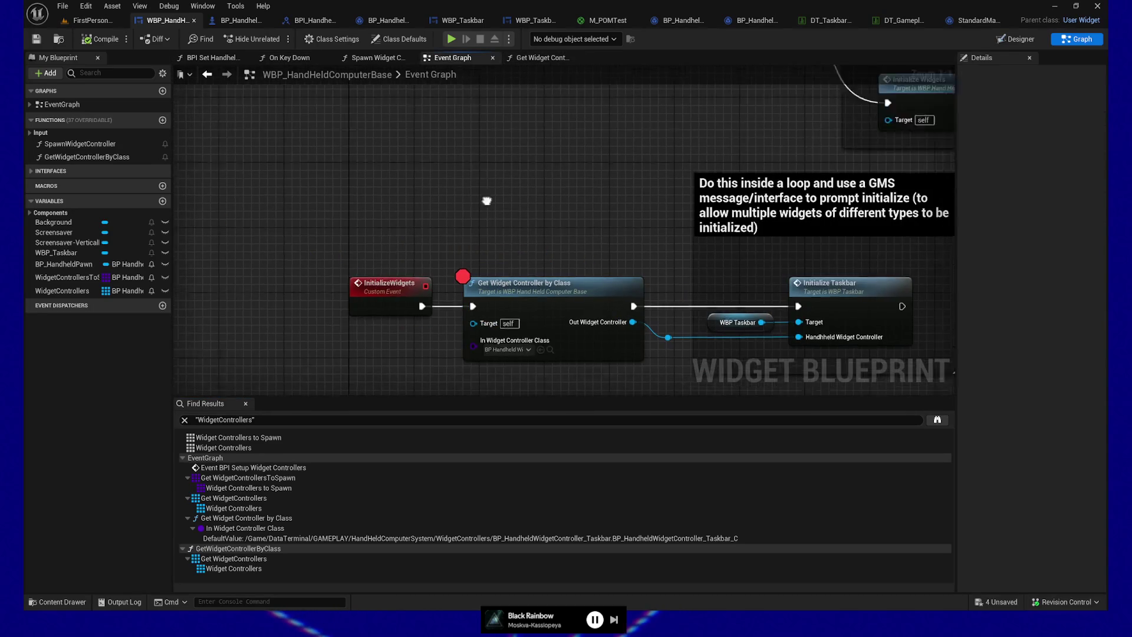
pyautogui.scroll(-2, 474, 240)
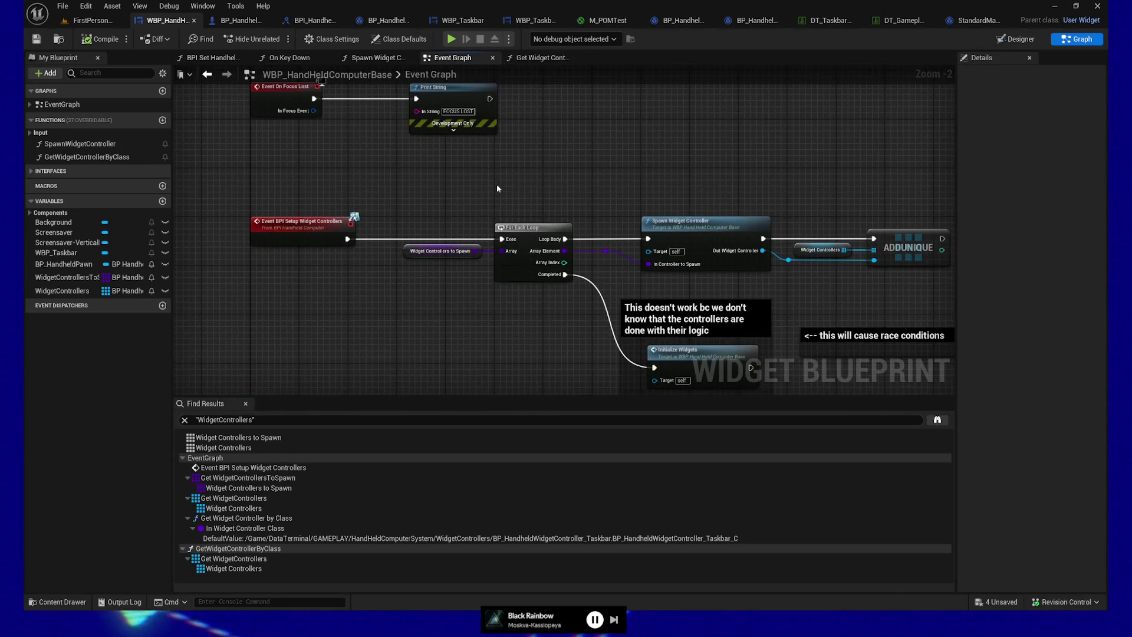
pyautogui.moveTo(497, 188); pyautogui.dragTo(476, 186)
pyautogui.moveTo(478, 340); pyautogui.dragTo(308, 280)
pyautogui.click(629, 188)
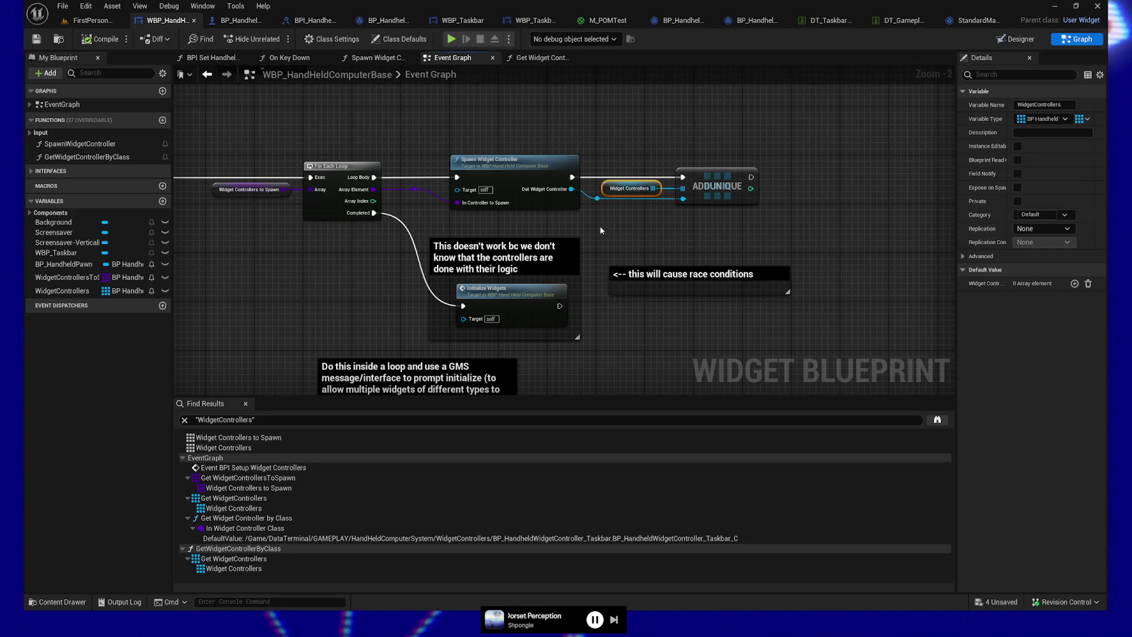
pyautogui.moveTo(329, 280); pyautogui.dragTo(357, 269)
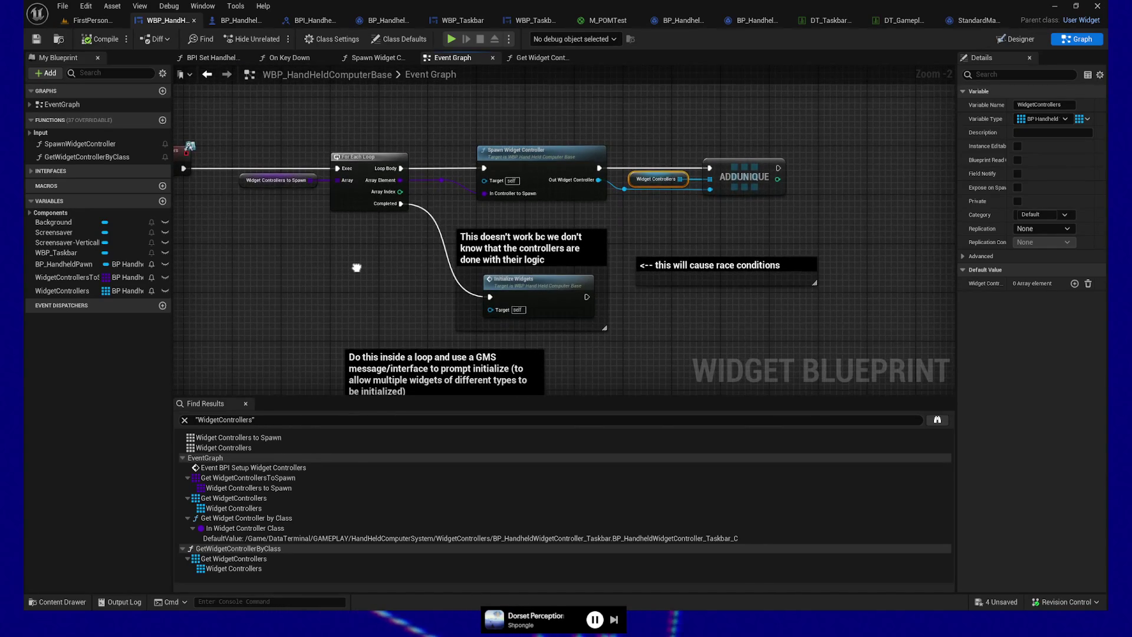
pyautogui.moveTo(357, 269); pyautogui.dragTo(346, 245)
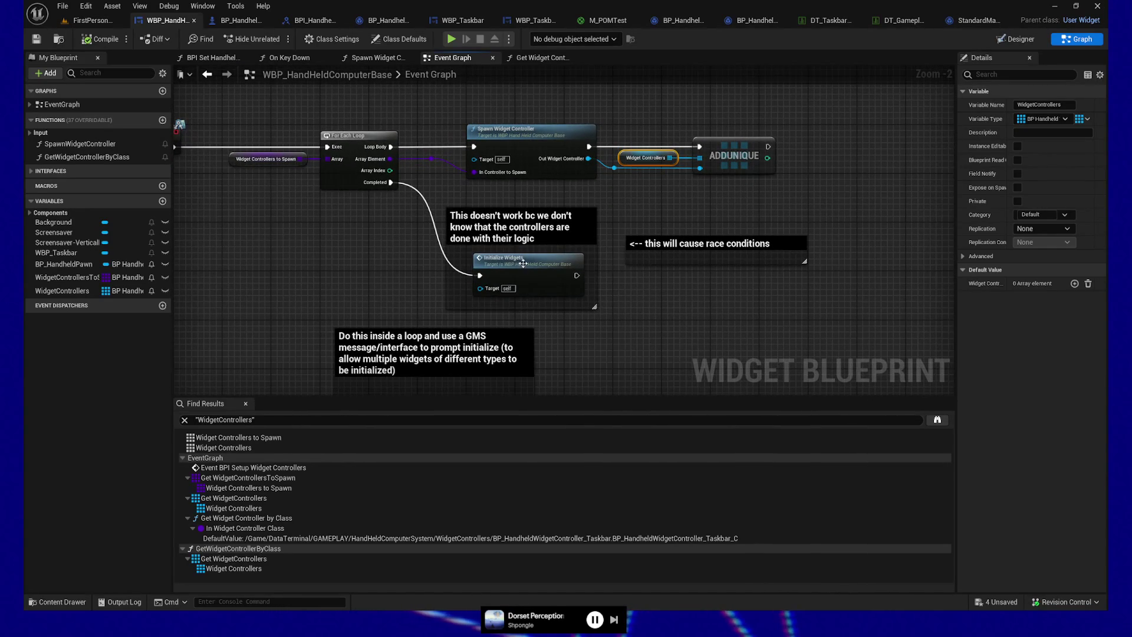
pyautogui.moveTo(440, 236)
pyautogui.mouseDown()
pyautogui.moveTo(672, 300)
pyautogui.moveTo(821, 322)
pyautogui.mouseUp()
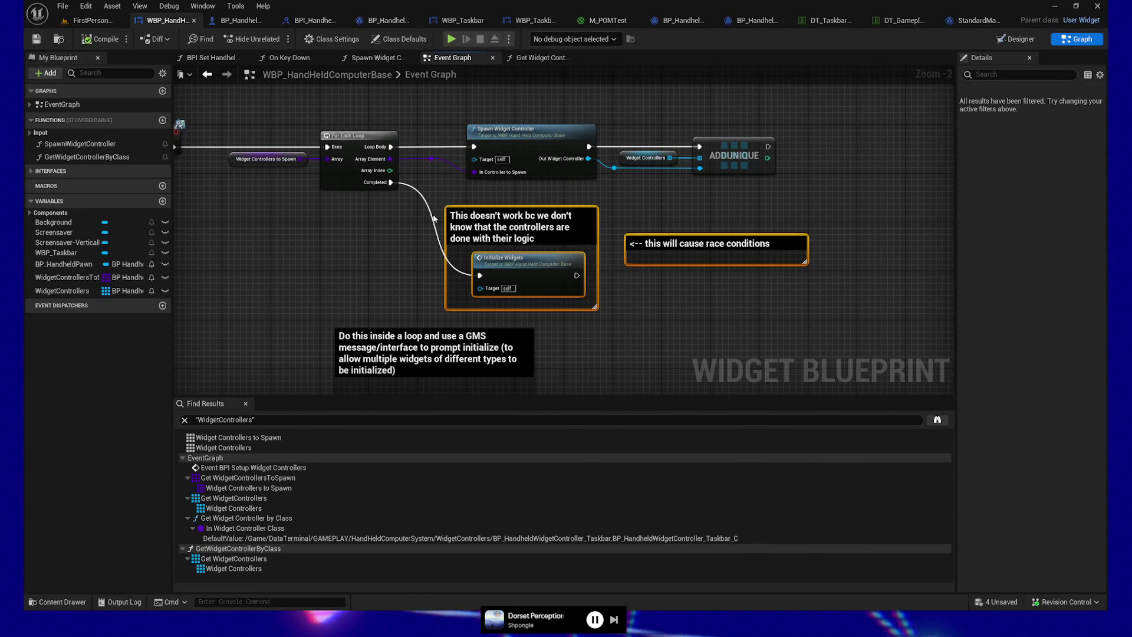
pyautogui.moveTo(354, 239)
pyautogui.mouseDown()
pyautogui.moveTo(385, 233)
pyautogui.moveTo(647, 77)
pyautogui.moveTo(451, 289)
pyautogui.mouseUp()
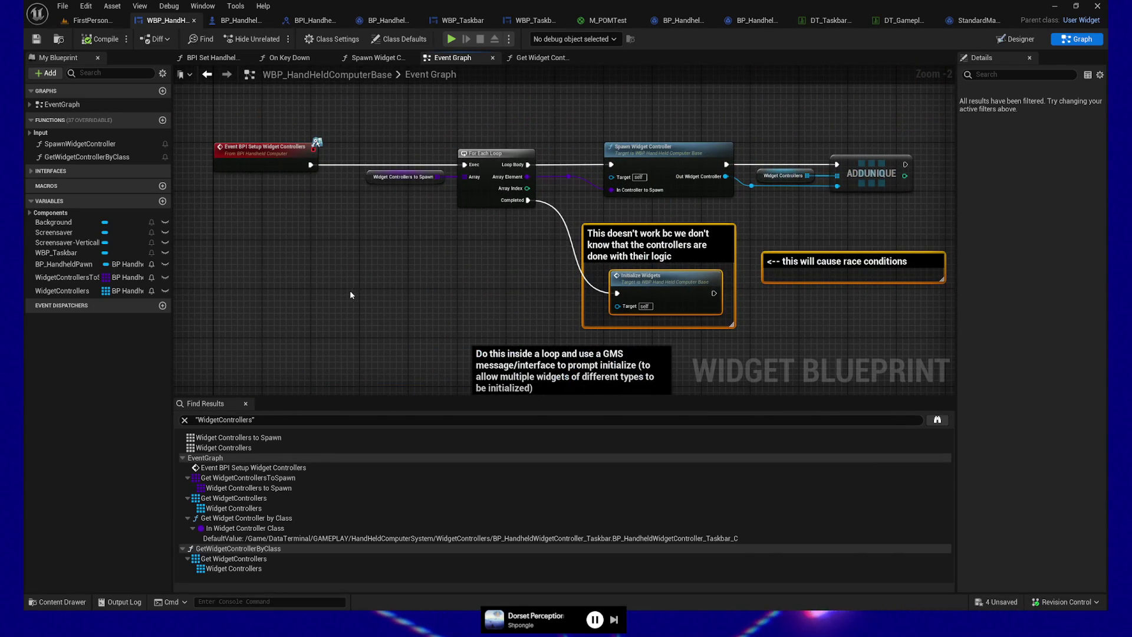
pyautogui.moveTo(355, 291); pyautogui.dragTo(384, 297)
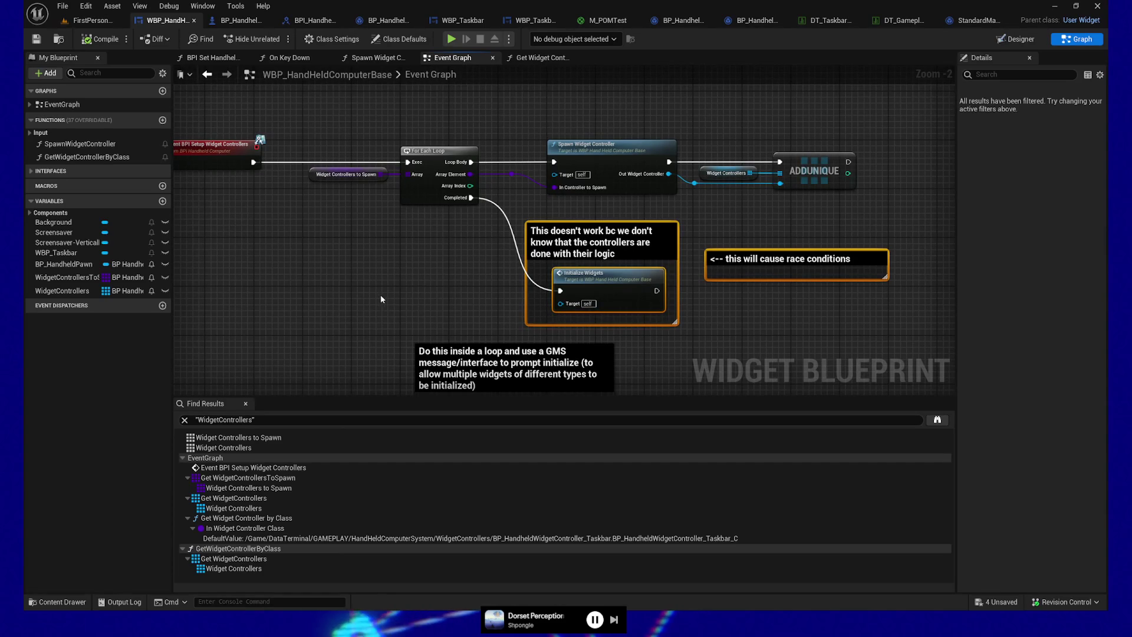
pyautogui.moveTo(417, 298)
pyautogui.mouseDown()
pyautogui.moveTo(346, 236)
pyautogui.moveTo(295, 177)
pyautogui.moveTo(300, 163)
pyautogui.moveTo(306, 311)
pyautogui.mouseUp()
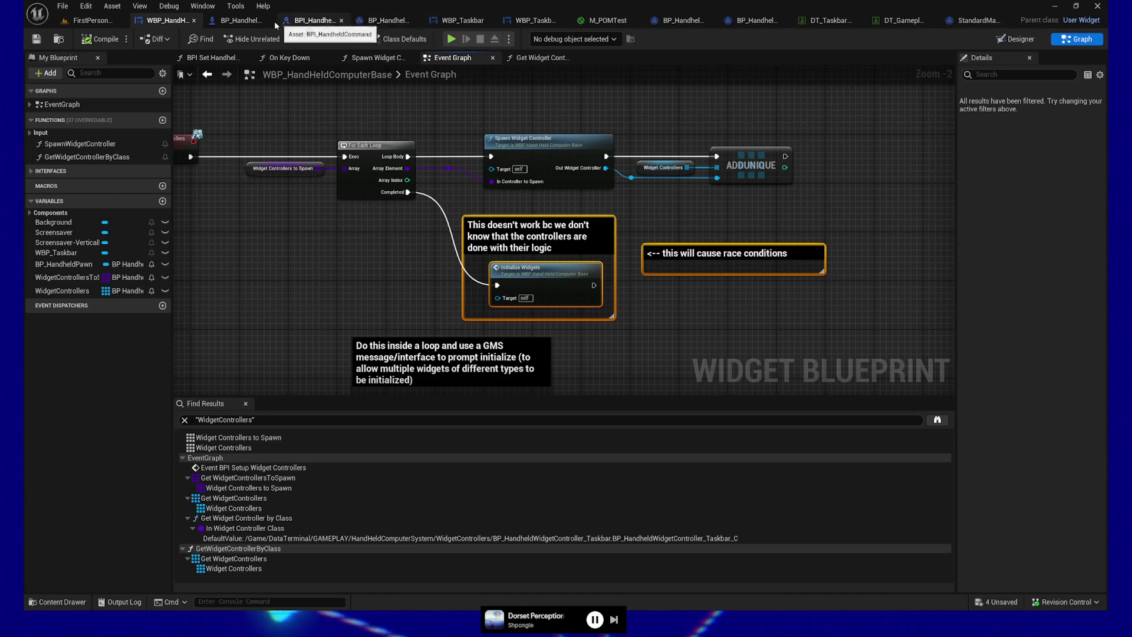
pyautogui.click(387, 20)
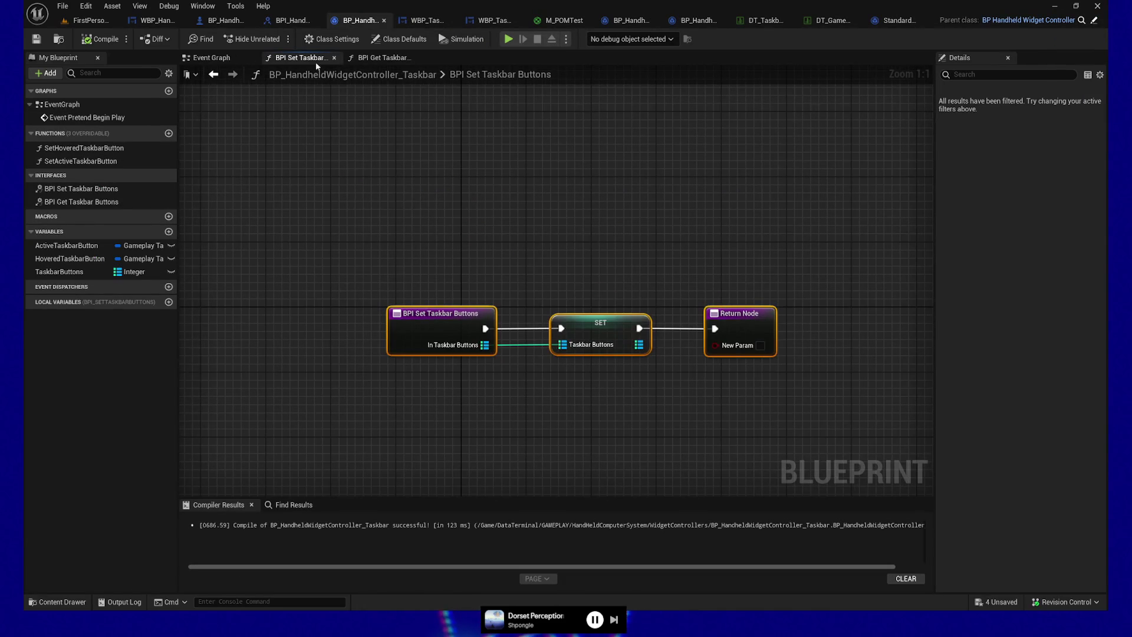
pyautogui.click(228, 59)
pyautogui.moveTo(344, 143)
pyautogui.mouseDown()
pyautogui.moveTo(297, 238)
pyautogui.moveTo(378, 194)
pyautogui.moveTo(586, 185)
pyautogui.moveTo(579, 203)
pyautogui.mouseUp()
pyautogui.moveTo(384, 176); pyautogui.dragTo(576, 169)
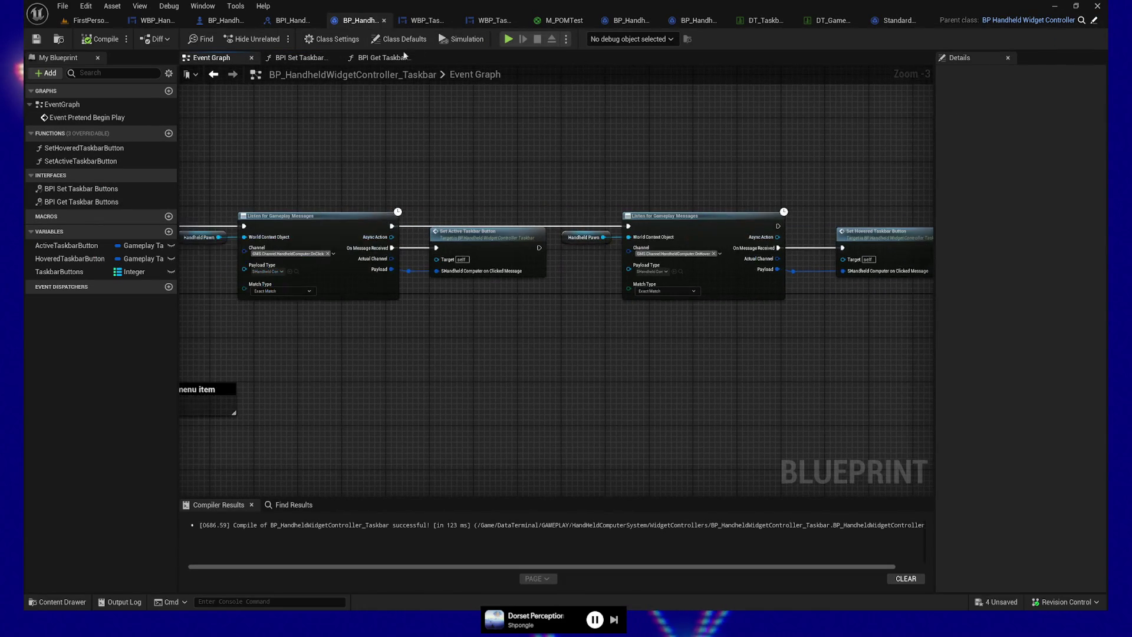
pyautogui.moveTo(296, 152); pyautogui.dragTo(670, 111)
pyautogui.moveTo(540, 278)
pyautogui.mouseDown()
pyautogui.moveTo(483, 131)
pyautogui.moveTo(484, 266)
pyautogui.mouseUp()
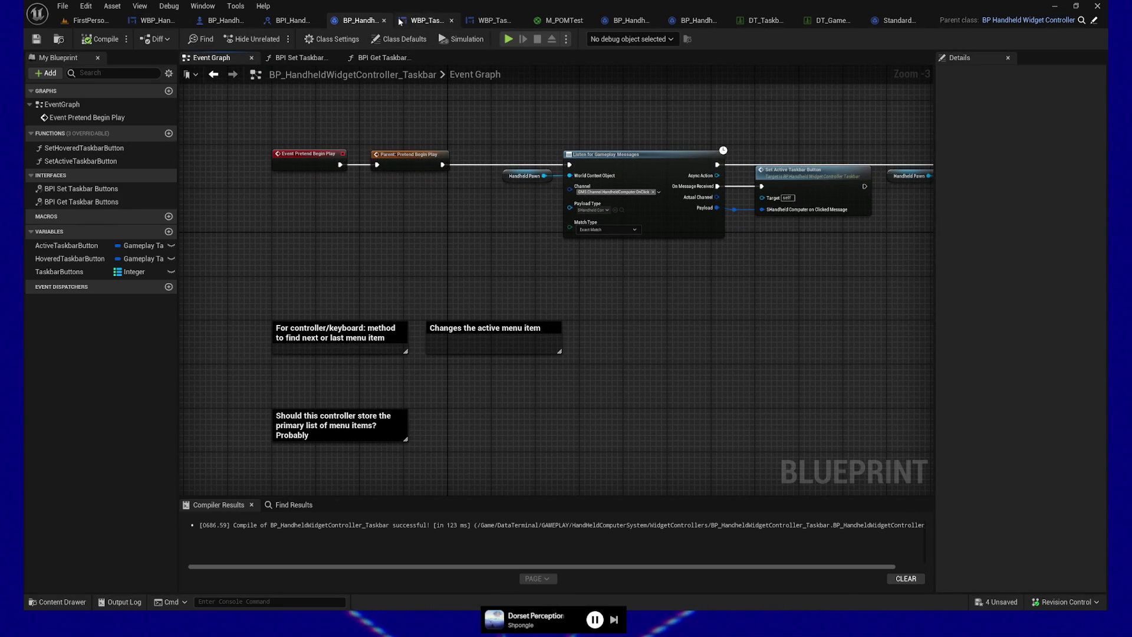
pyautogui.click(157, 22)
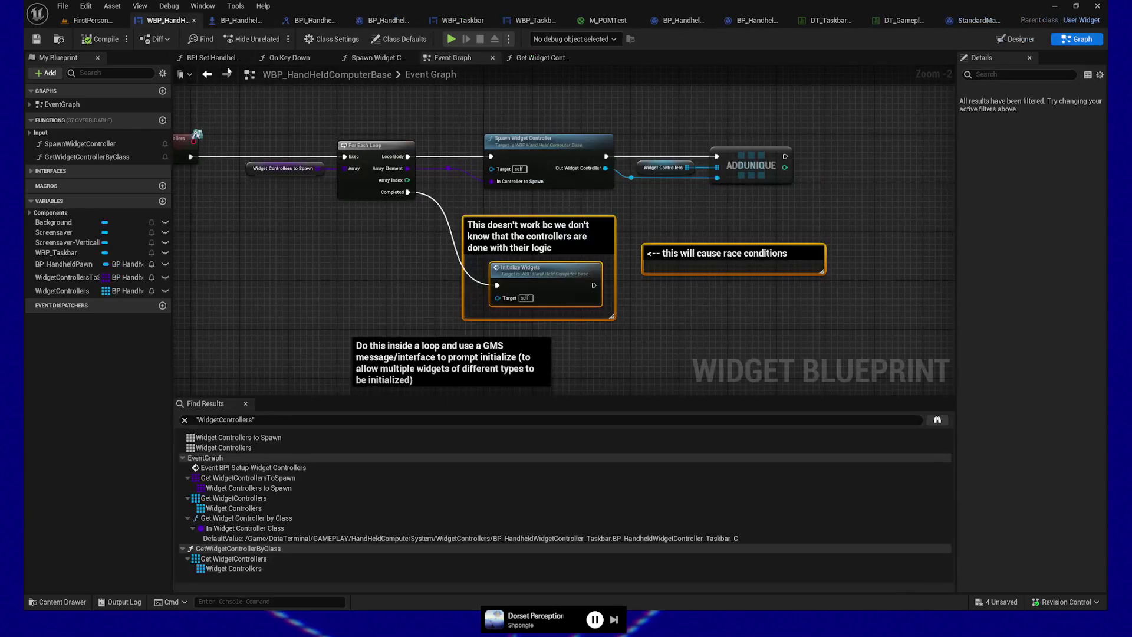
# Step: Toggle a breakpoint on the AddUnique node in the controller setup loop and launch Play
pyautogui.moveTo(337, 266); pyautogui.dragTo(342, 216)
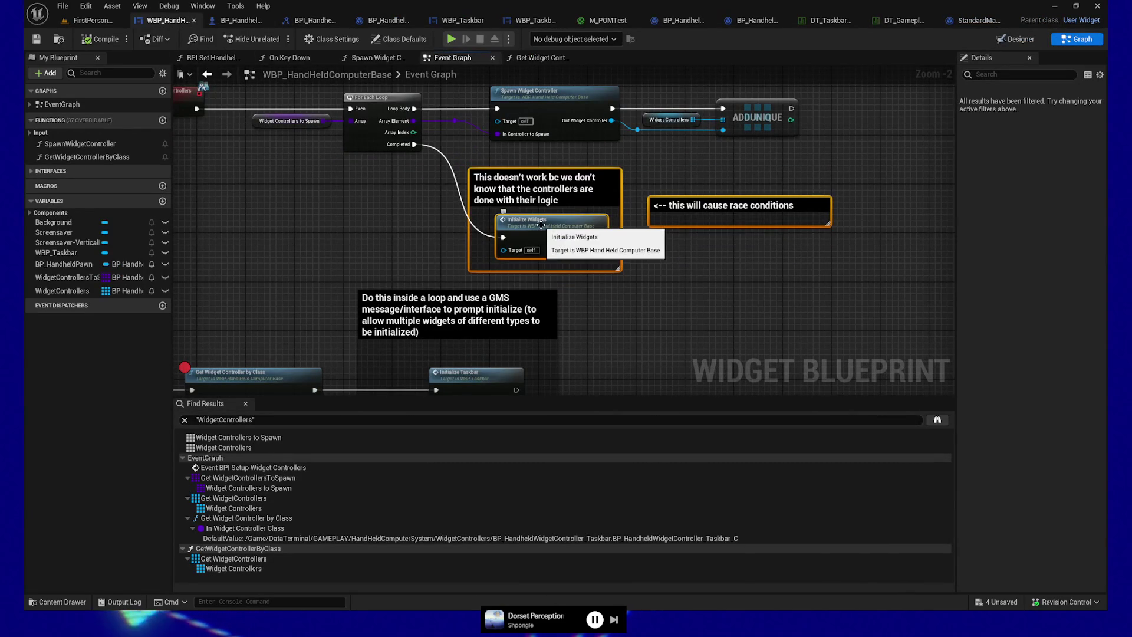
pyautogui.moveTo(577, 100); pyautogui.dragTo(597, 109)
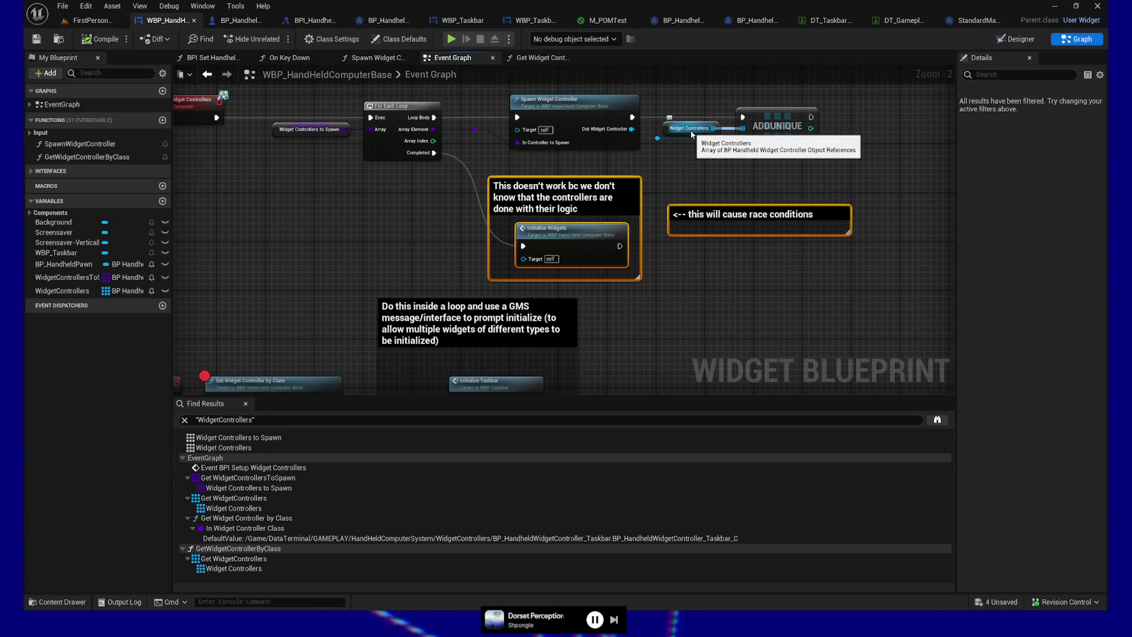
pyautogui.moveTo(349, 284)
pyautogui.mouseDown()
pyautogui.moveTo(263, 181)
pyautogui.moveTo(416, 161)
pyautogui.moveTo(428, 138)
pyautogui.moveTo(369, 329)
pyautogui.mouseUp()
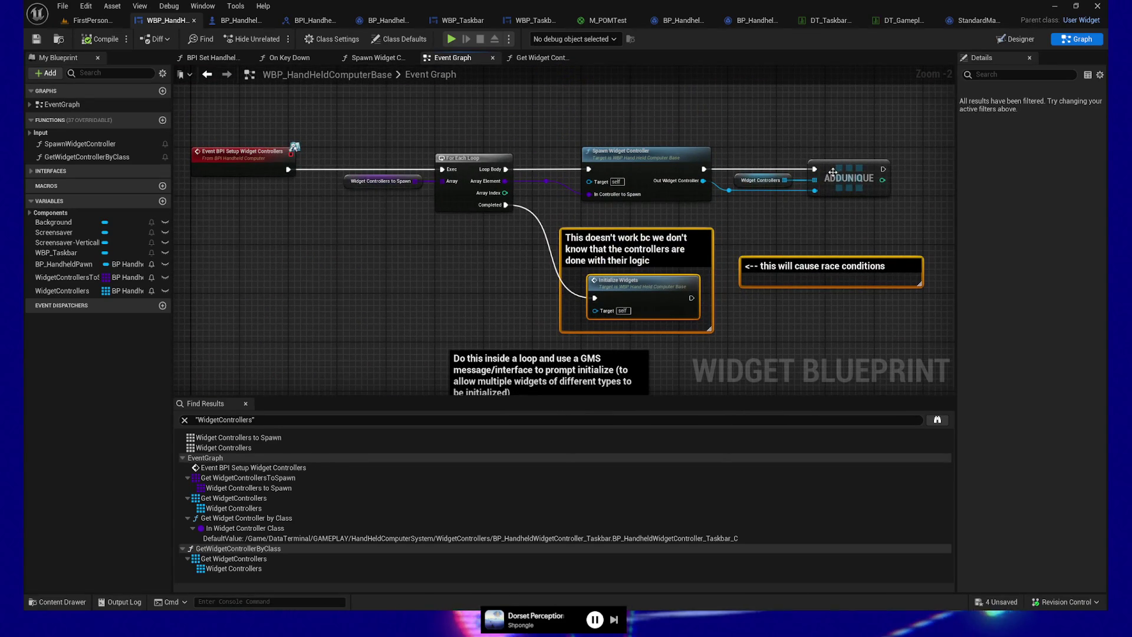
pyautogui.moveTo(341, 235); pyautogui.dragTo(462, 283)
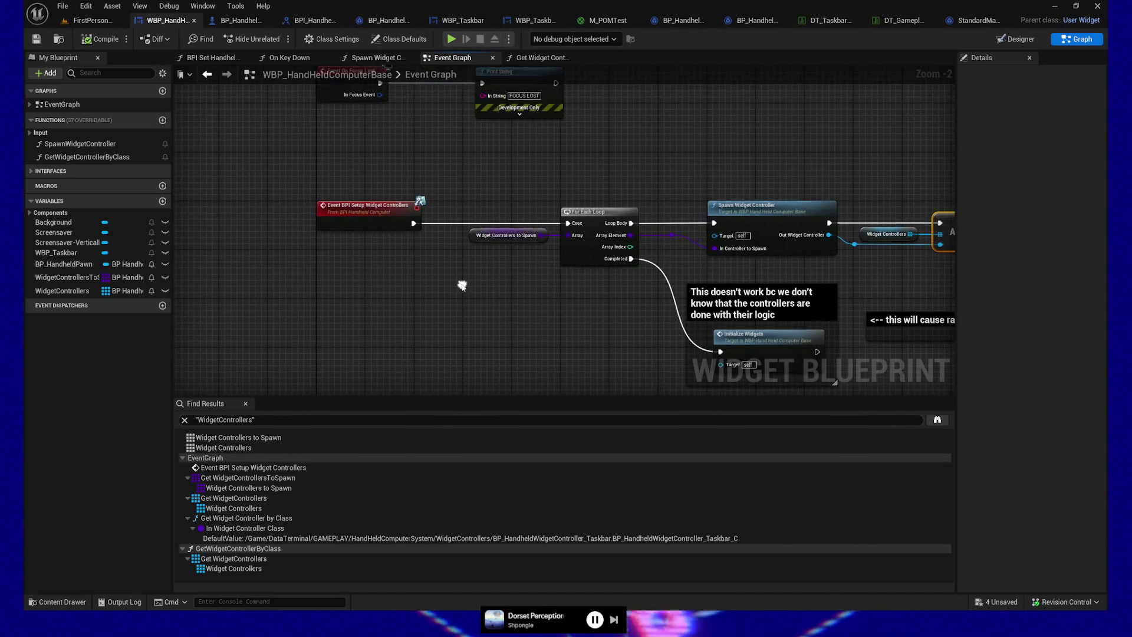
pyautogui.moveTo(362, 271)
pyautogui.mouseDown()
pyautogui.moveTo(271, 268)
pyautogui.moveTo(241, 241)
pyautogui.mouseUp()
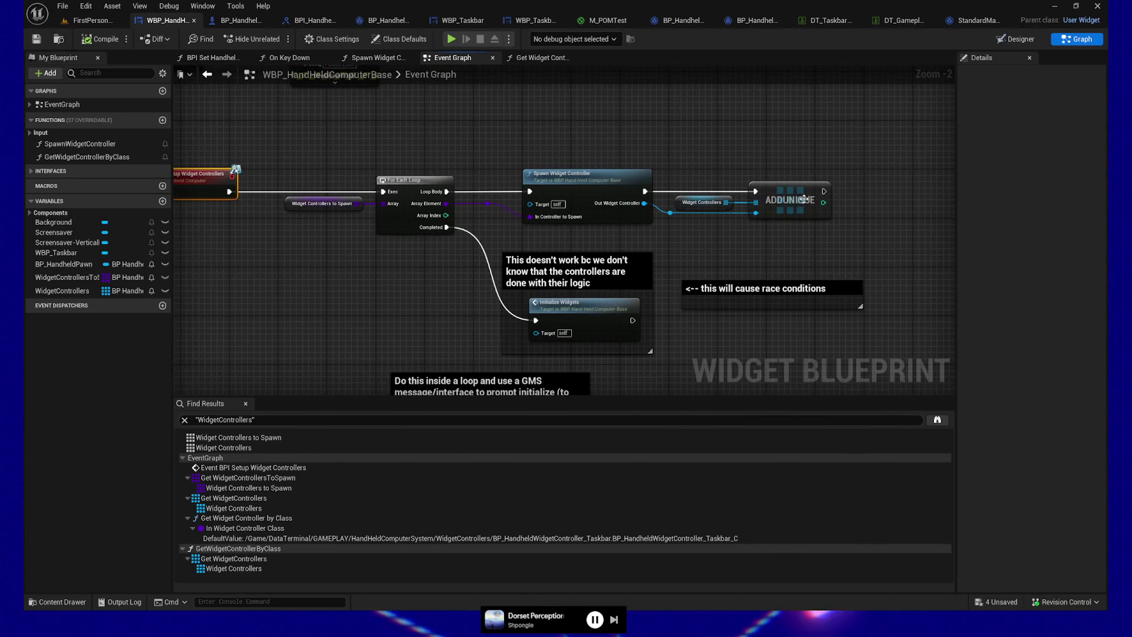
pyautogui.press('F9')
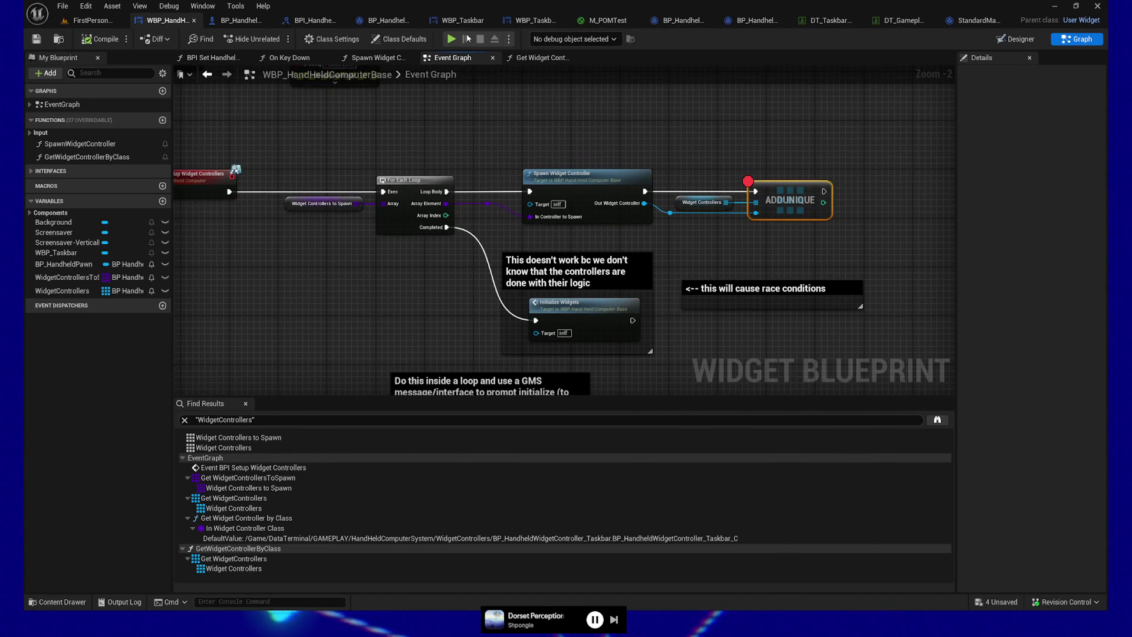
pyautogui.click(452, 39)
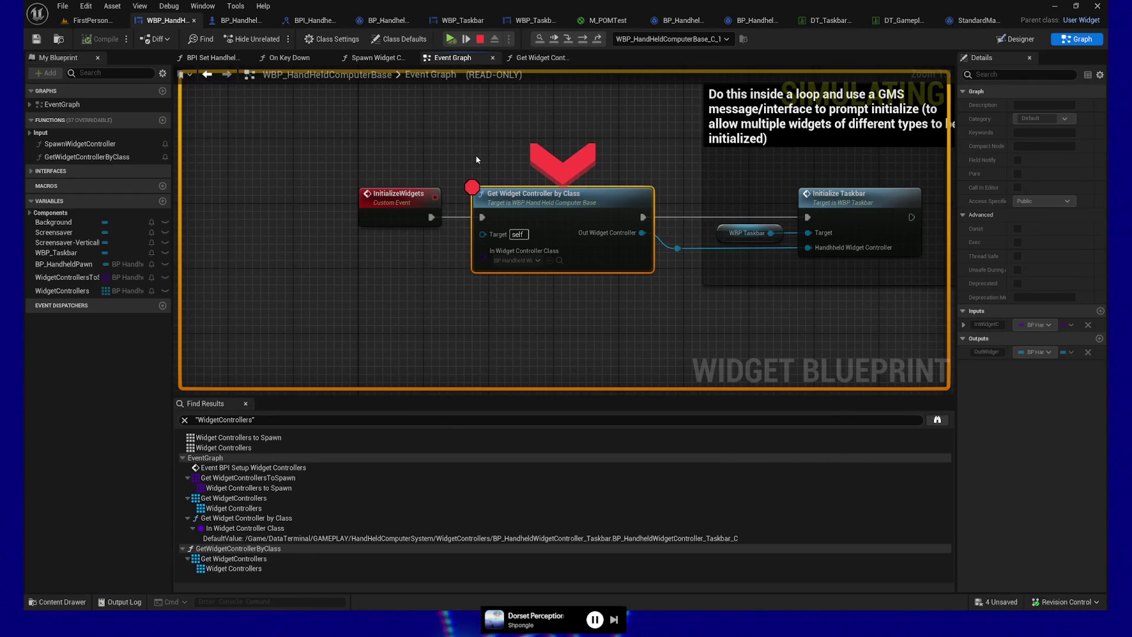
# Step: Stop the run and select WidgetControllersToSpawn in WBP_HandHeldComputerBase's variables
pyautogui.click(480, 41)
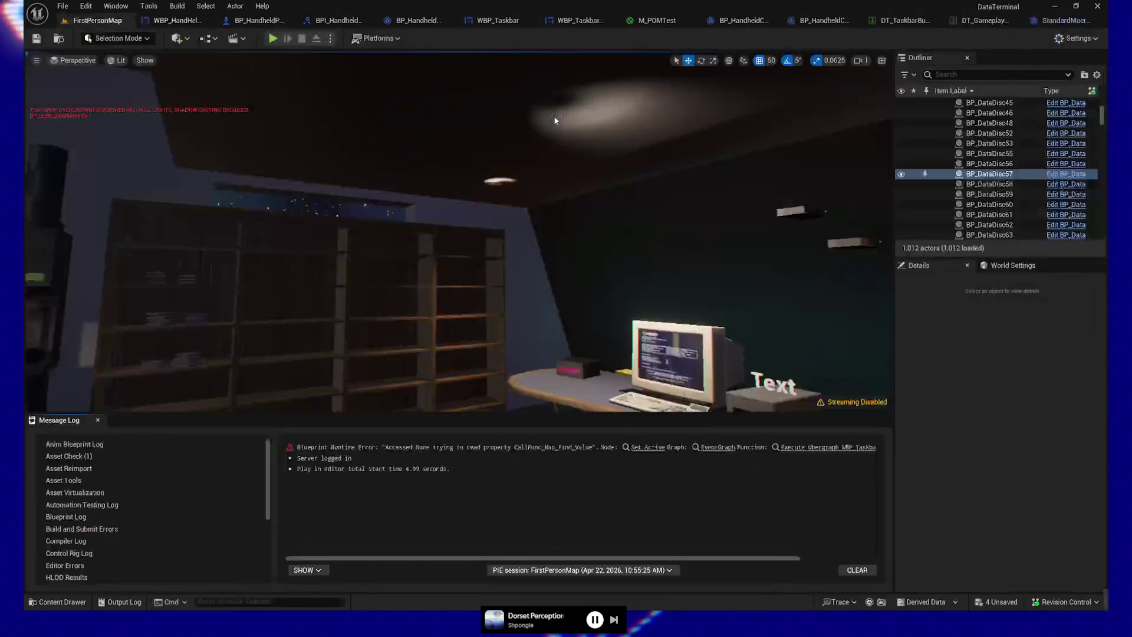
pyautogui.click(174, 20)
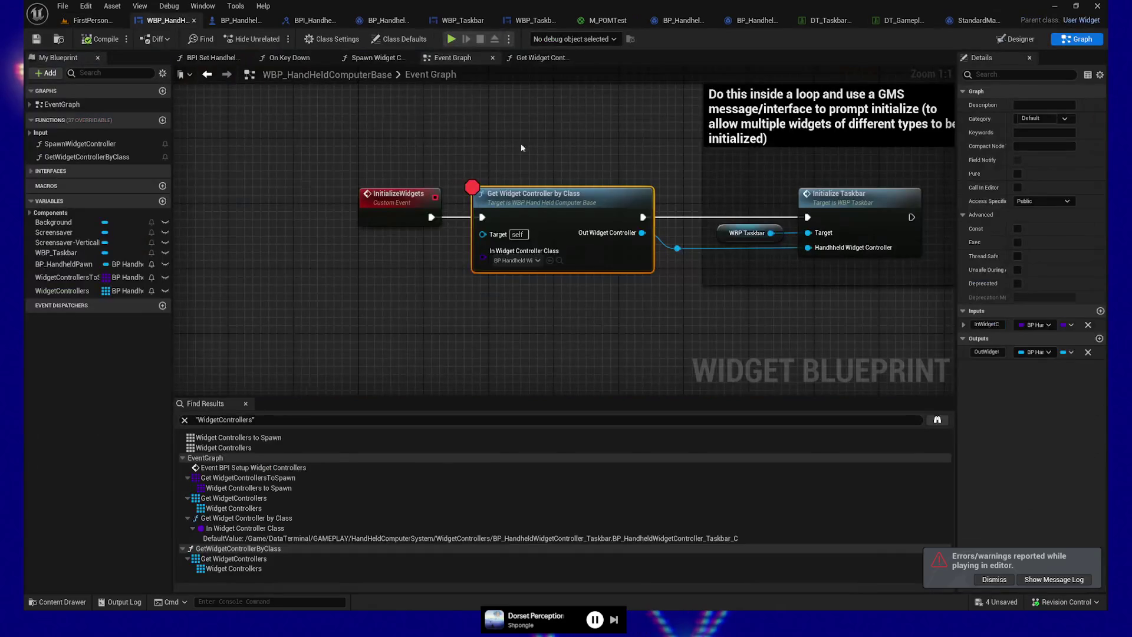
pyautogui.click(315, 275)
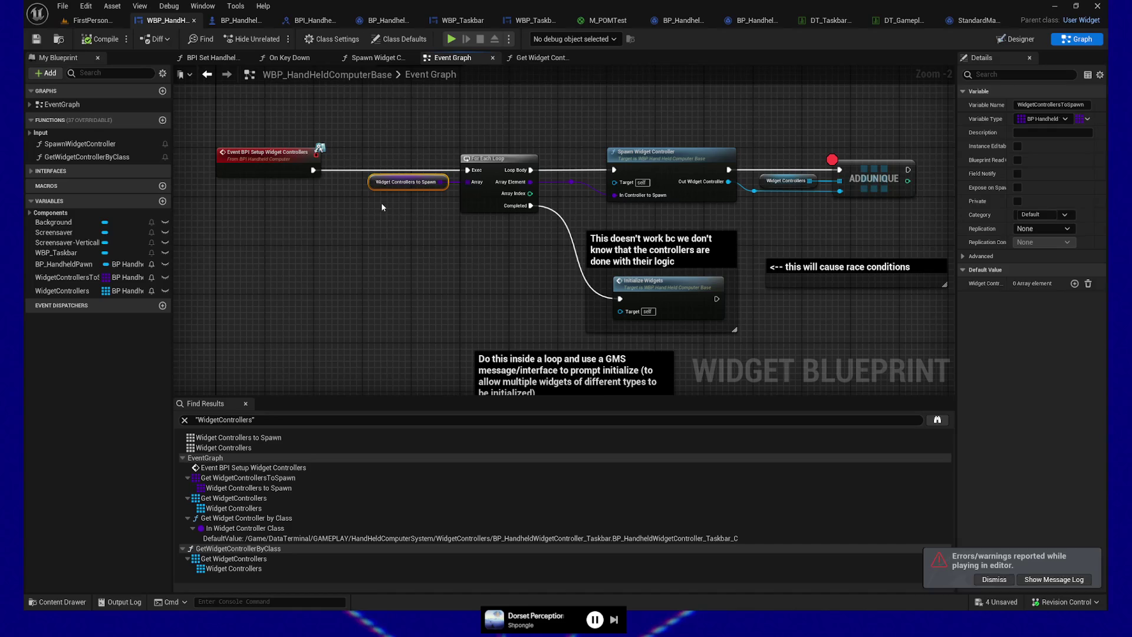
pyautogui.click(49, 279)
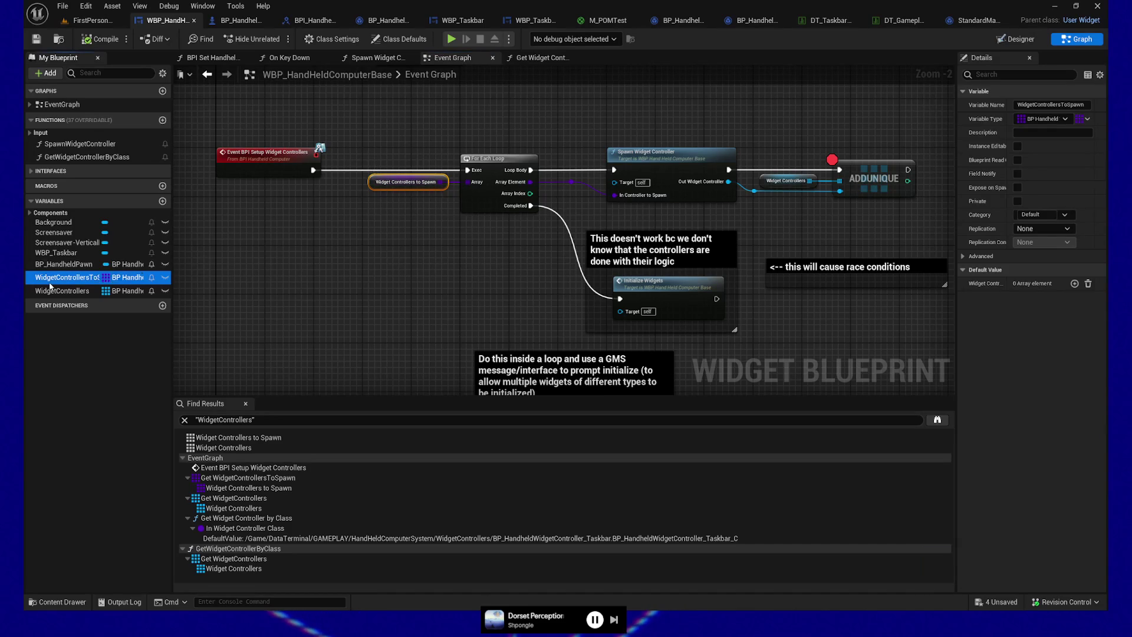
# Step: Add one element to WidgetControllersToSpawn, then review the message listener nodes in the taskbar controller blueprint
pyautogui.click(1075, 284)
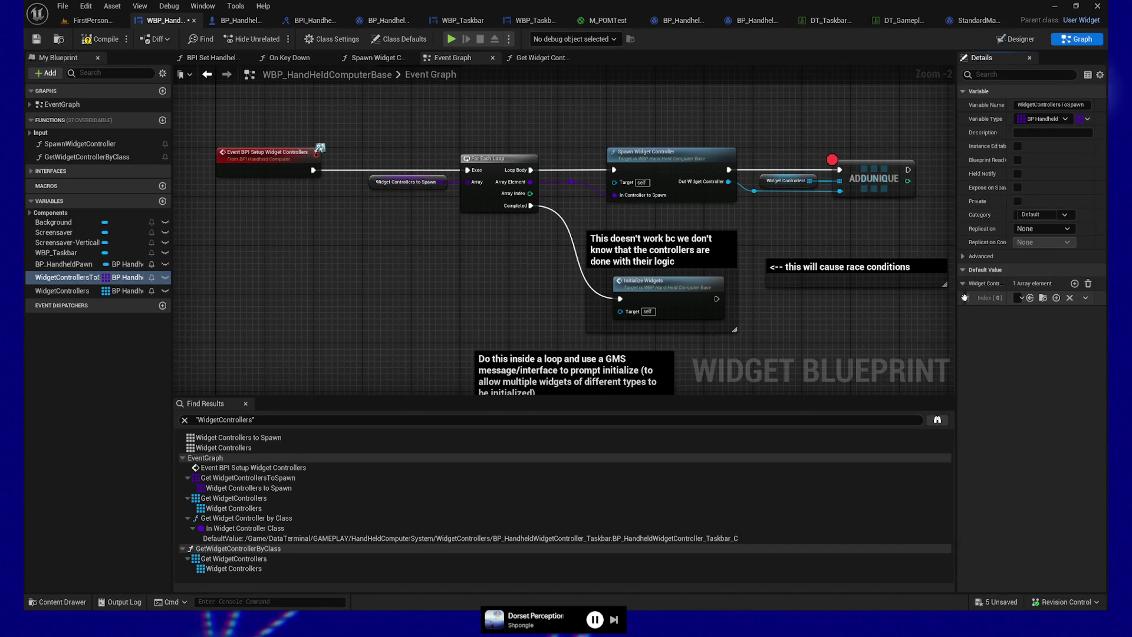
pyautogui.moveTo(956, 298); pyautogui.dragTo(873, 296)
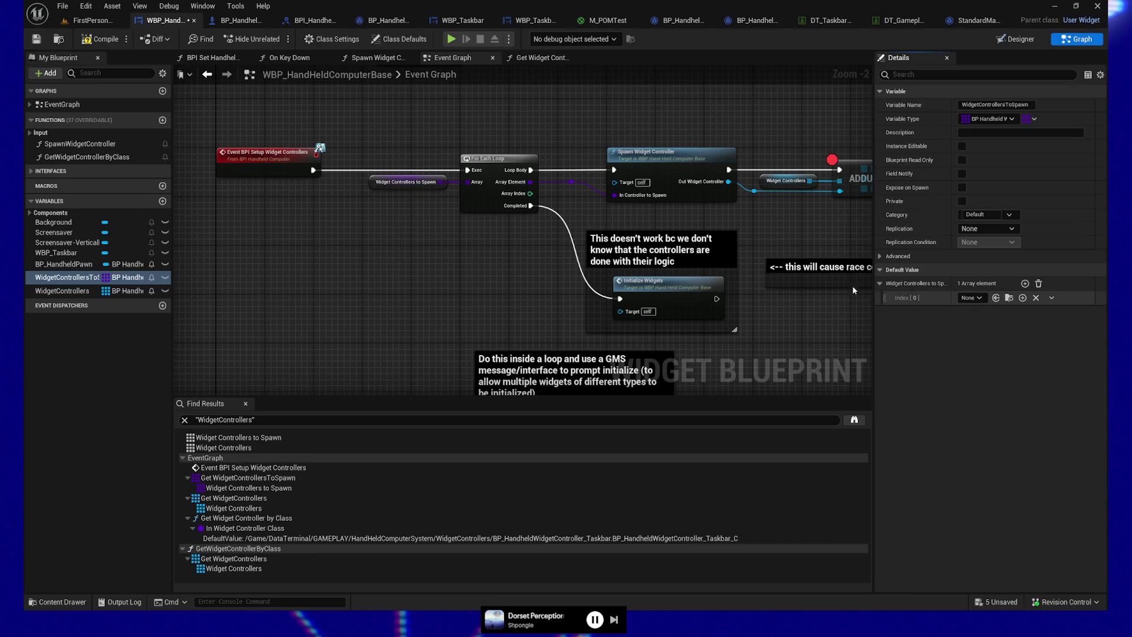
pyautogui.click(388, 22)
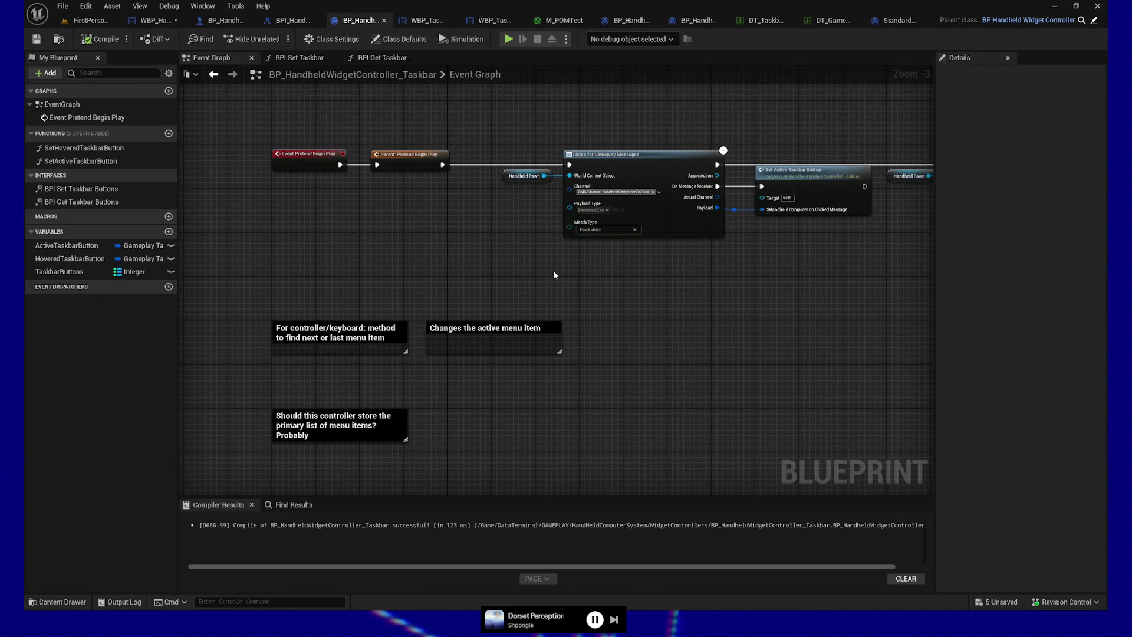
pyautogui.scroll(-2, 498, 257)
pyautogui.moveTo(498, 257); pyautogui.dragTo(498, 295)
pyautogui.scroll(2, 422, 260)
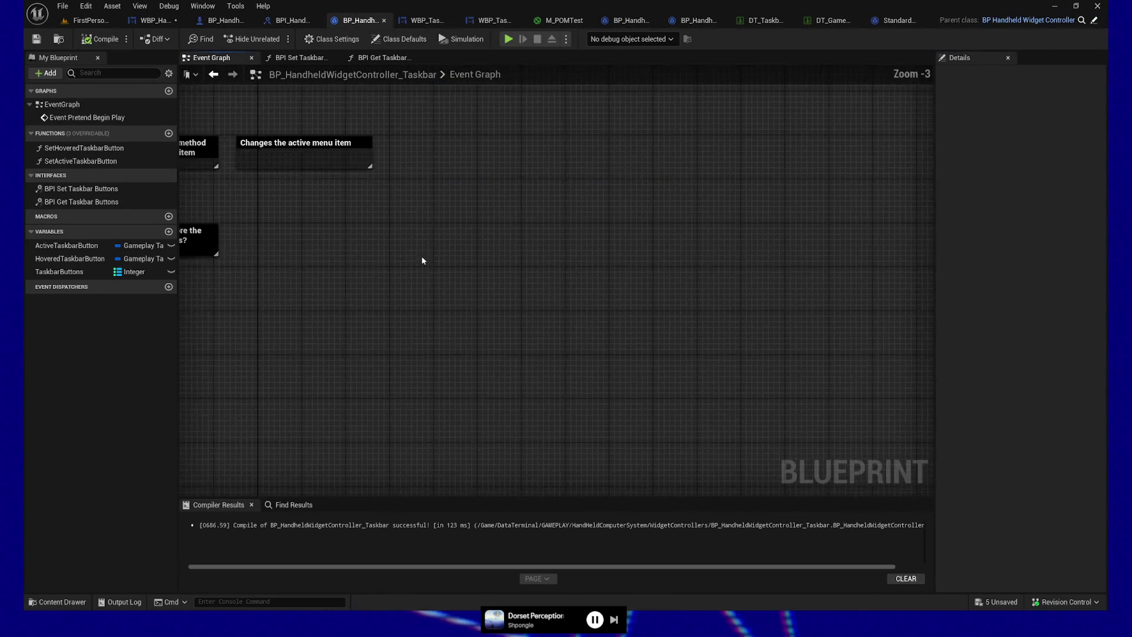
pyautogui.moveTo(422, 260); pyautogui.dragTo(536, 490)
pyautogui.scroll(1, 559, 384)
pyautogui.moveTo(559, 383)
pyautogui.mouseDown()
pyautogui.moveTo(283, 374)
pyautogui.moveTo(814, 387)
pyautogui.mouseUp()
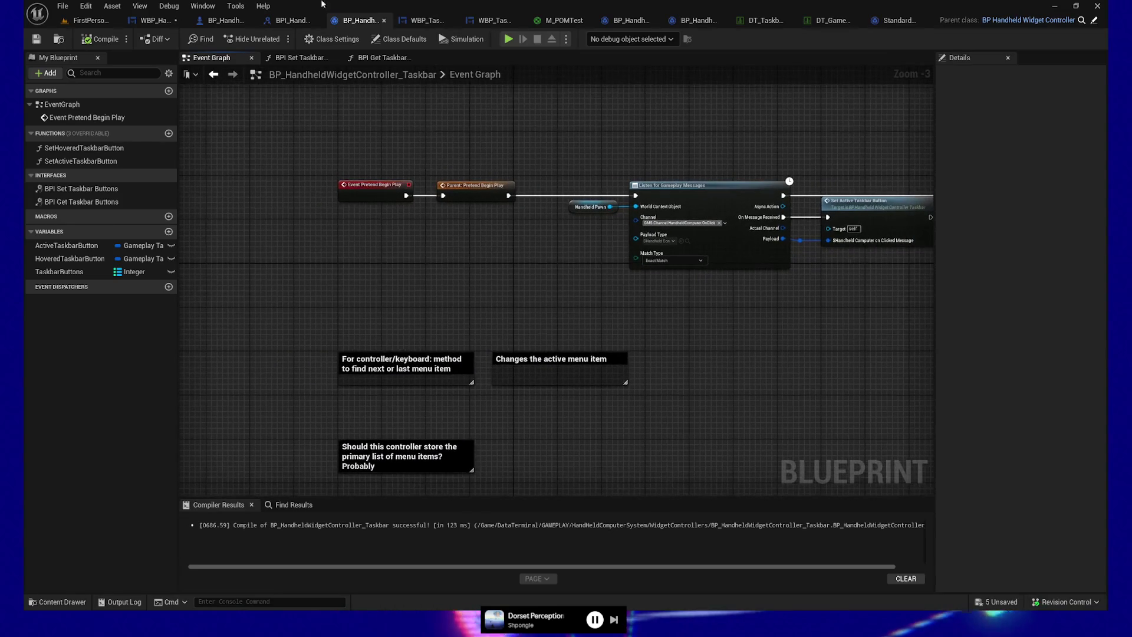
# Step: Set Index [0] to BP_HandheldWidgetController_Taskbar in the handheld computer base blueprint and save
pyautogui.click(156, 21)
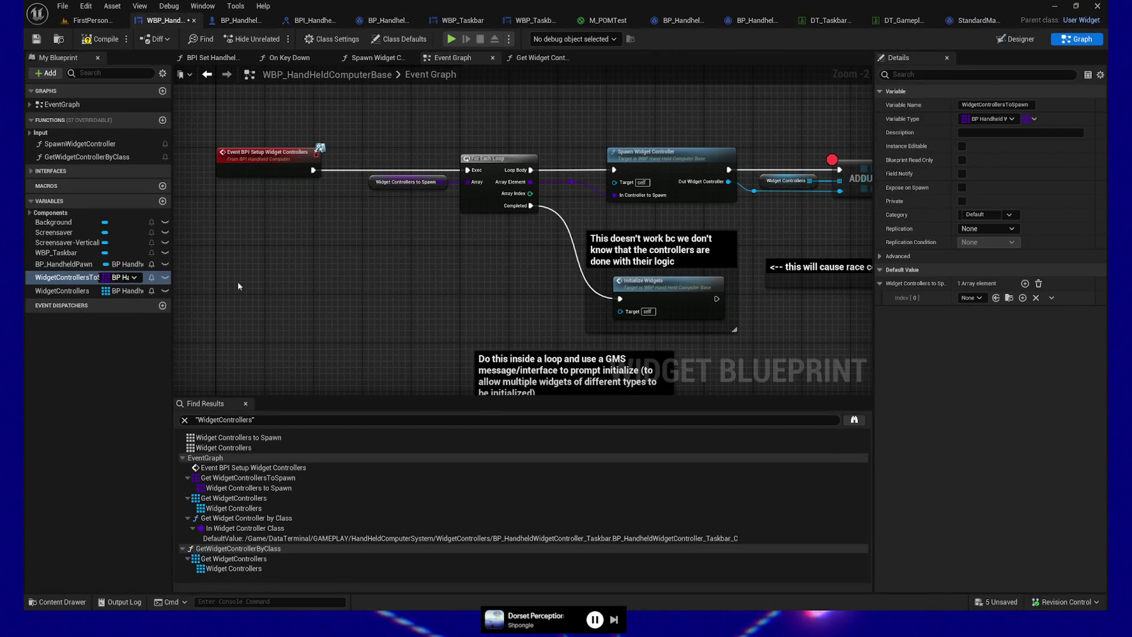
pyautogui.click(965, 299)
pyautogui.write('task')
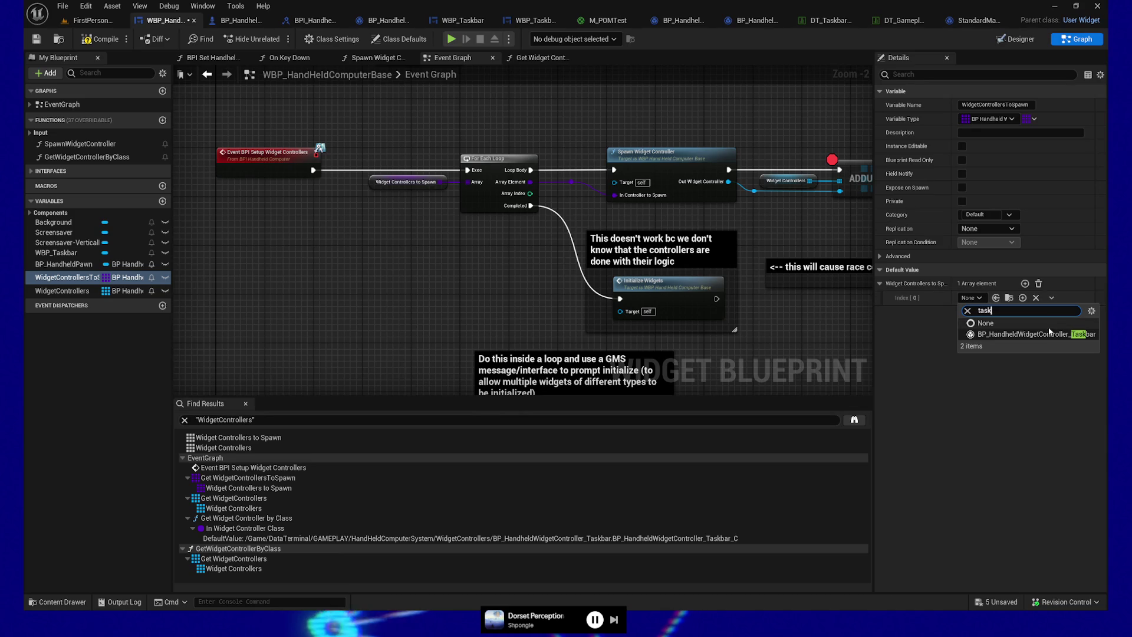
pyautogui.click(1038, 333)
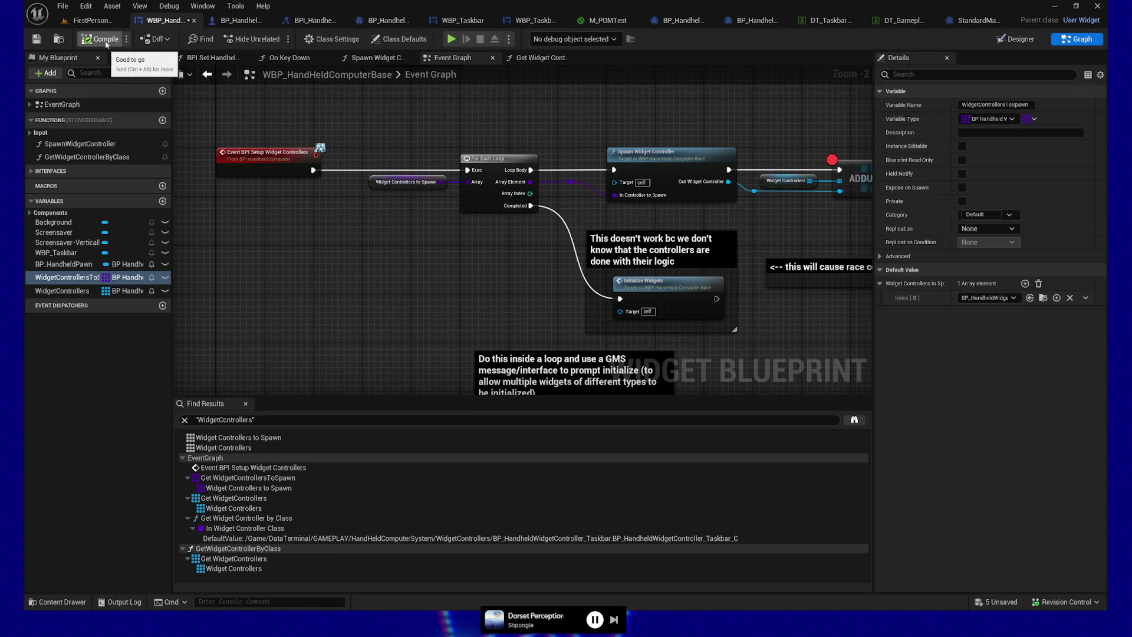
pyautogui.click(36, 39)
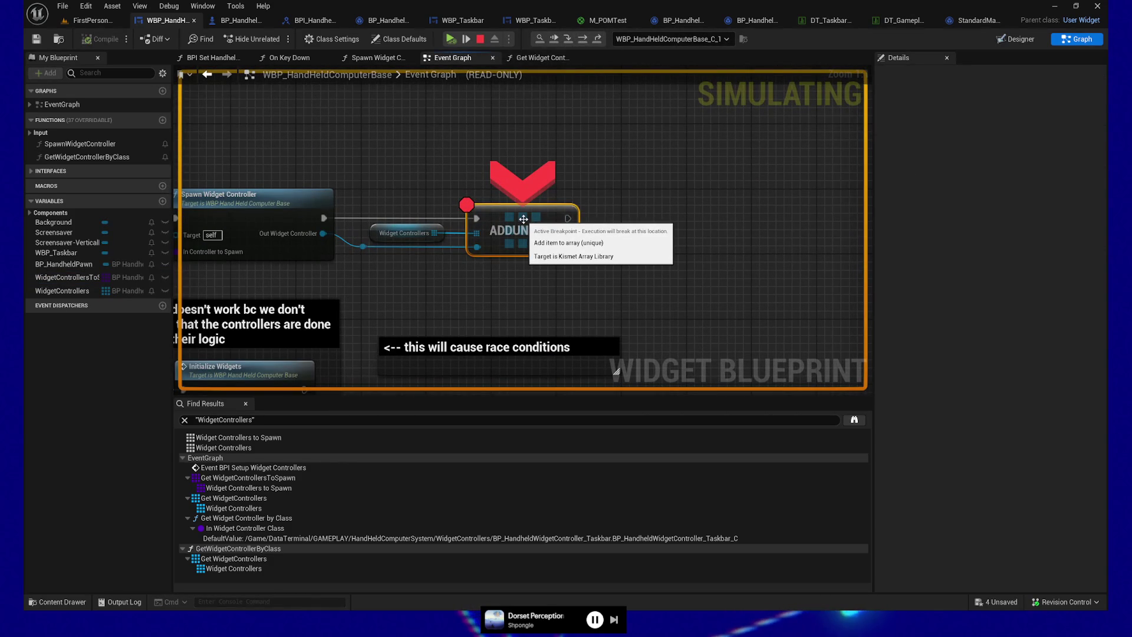
# Step: Resume past each breakpoint with F8 until the game runs showing the handheld taskbar
pyautogui.click(452, 40)
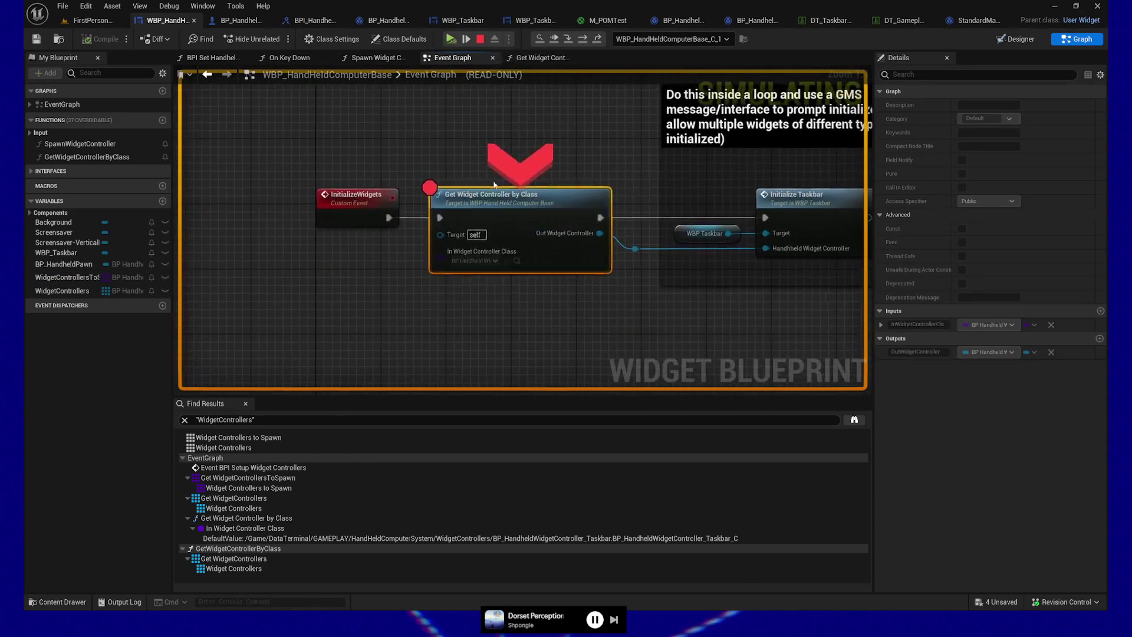
pyautogui.press('F8')
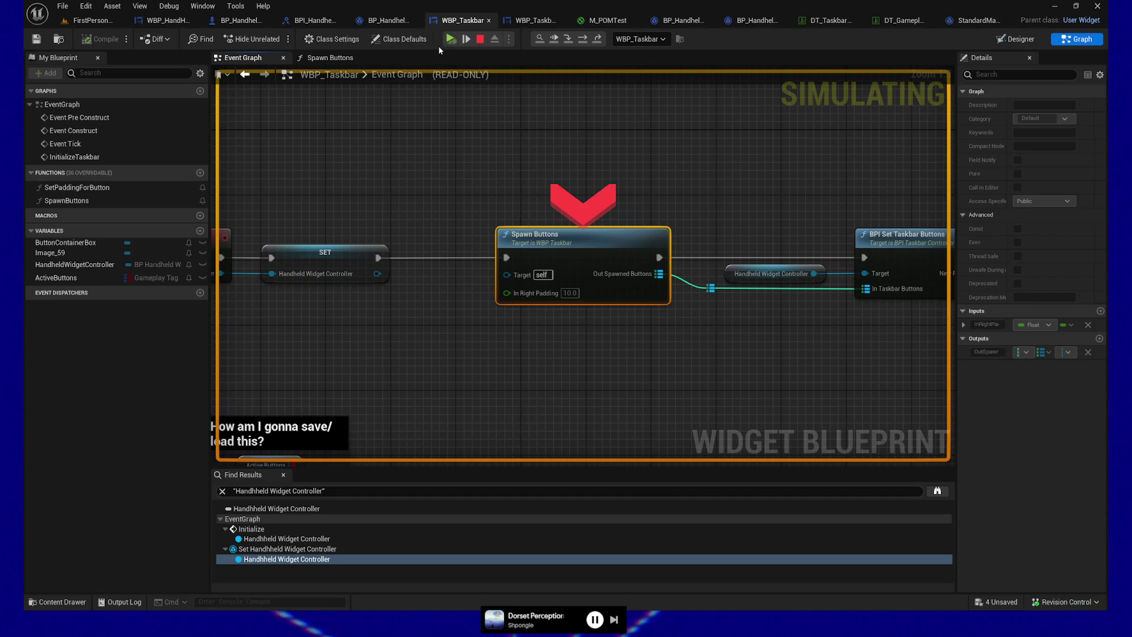
pyautogui.click(450, 41)
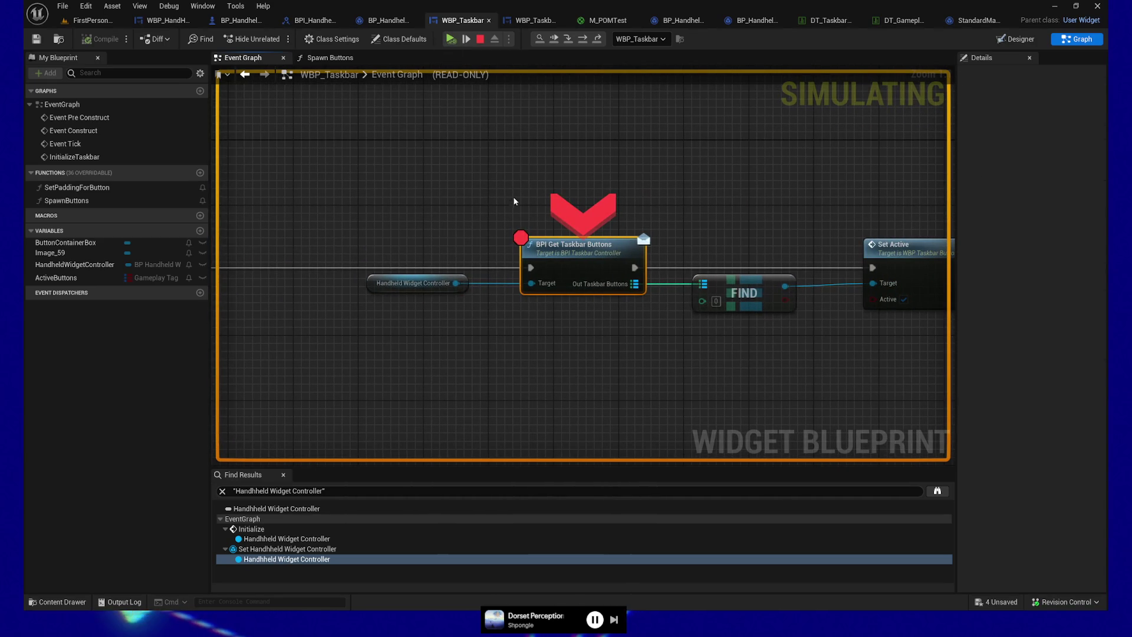
pyautogui.press('F8')
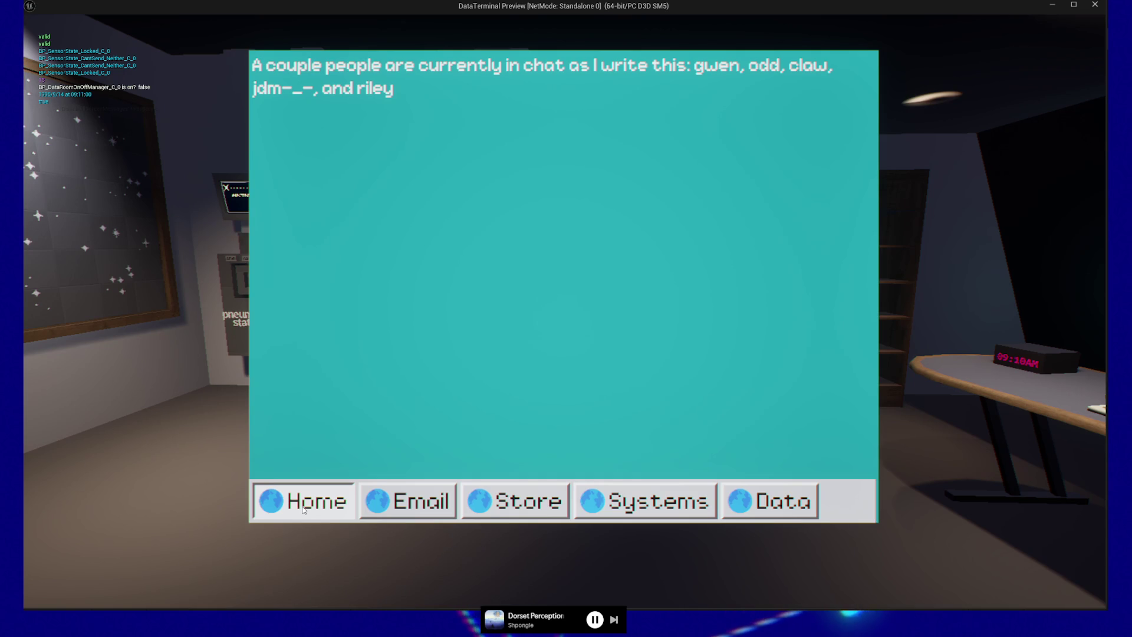
pyautogui.click(307, 509)
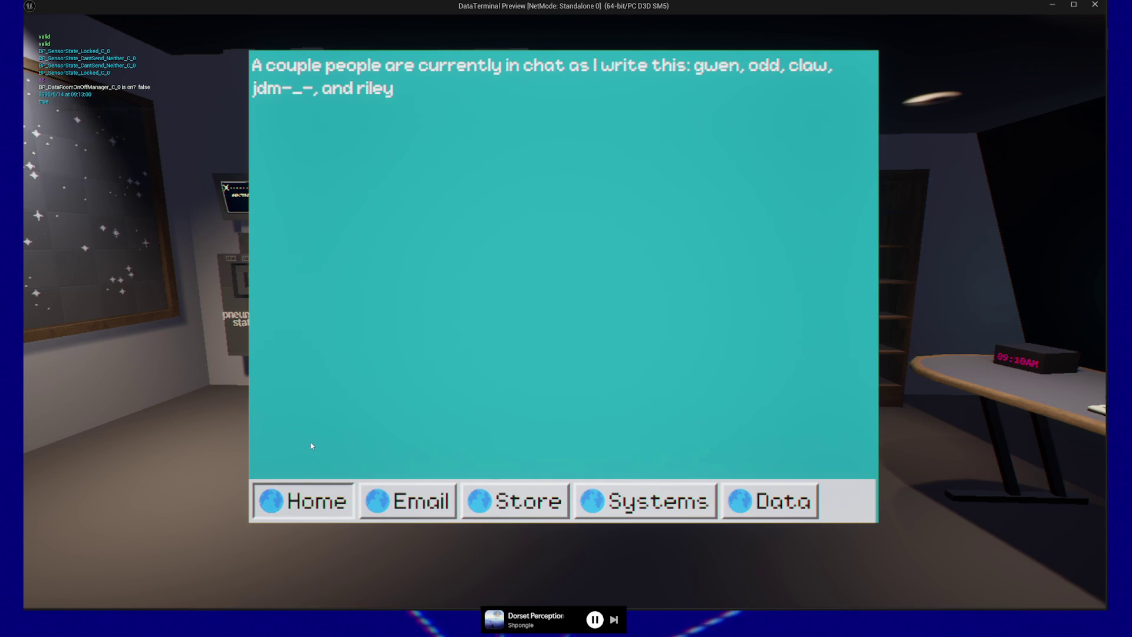